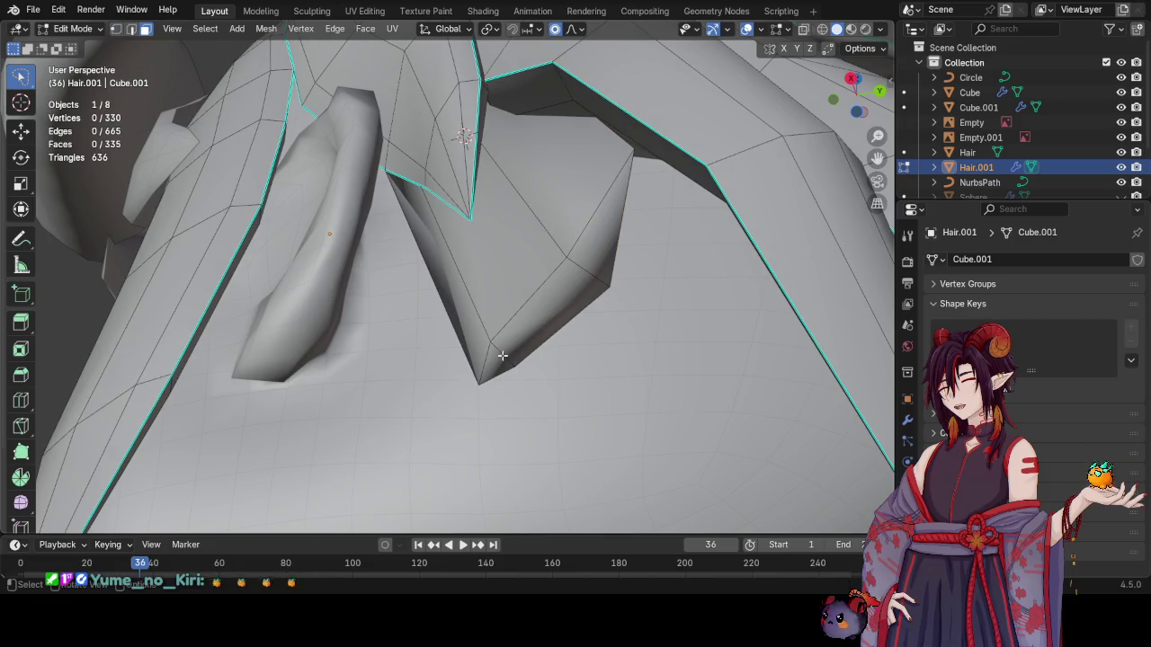
Pick the shortest path of faces down the pointed side strand, dropping one stray face
click(502, 355)
ctrl+click(603, 196)
ctrl+click(609, 218)
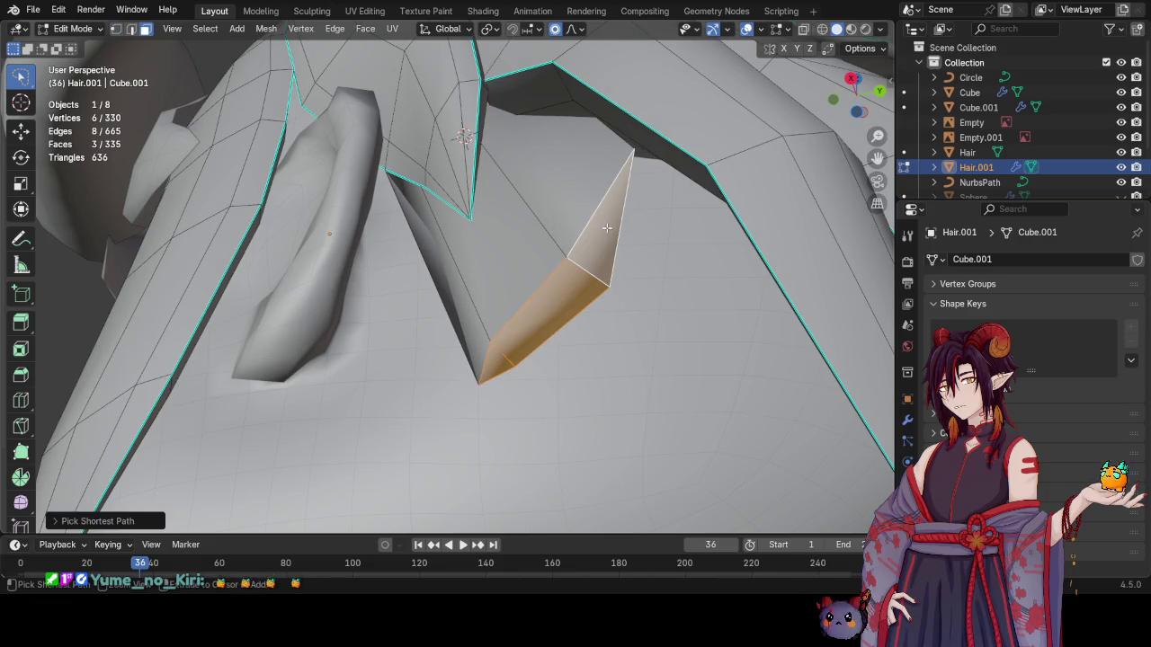
middle_drag(608, 217, 630, 300)
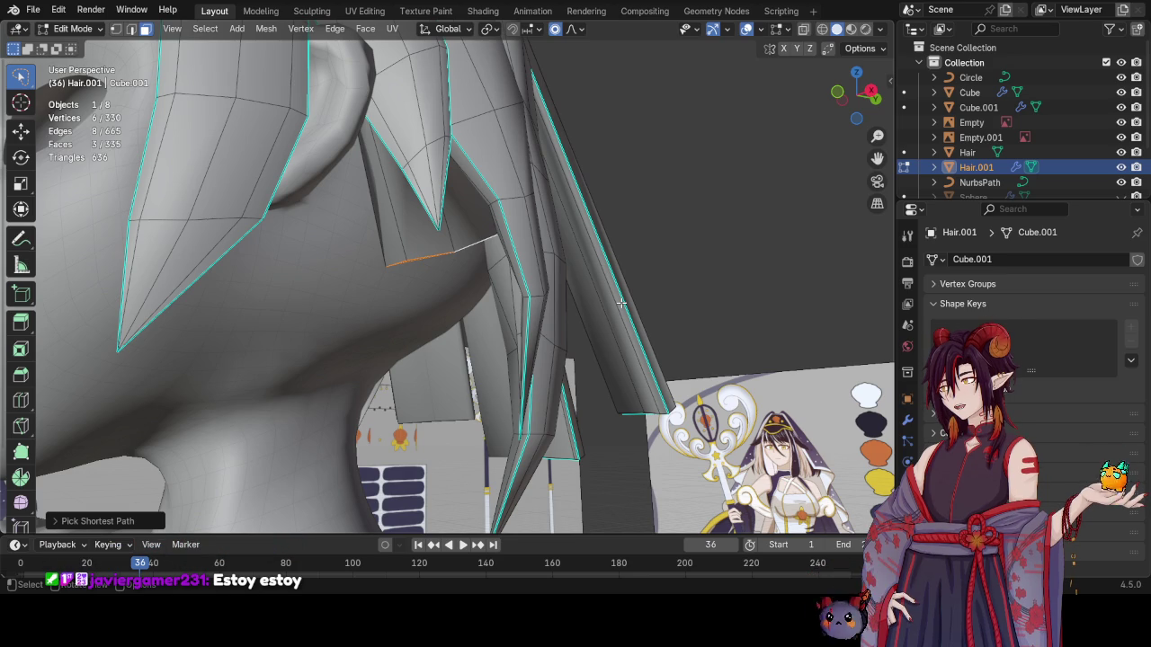
Move the side strand's selected faces up and left, then save the file
middle_drag(501, 449, 672, 418)
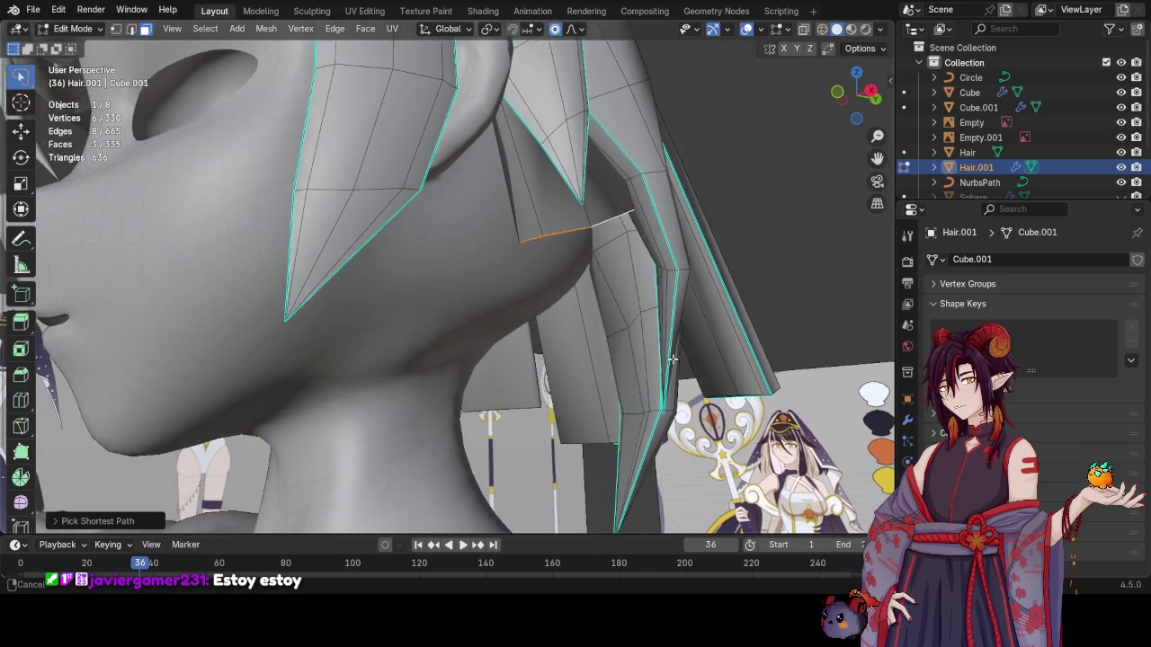
key(KP_1)
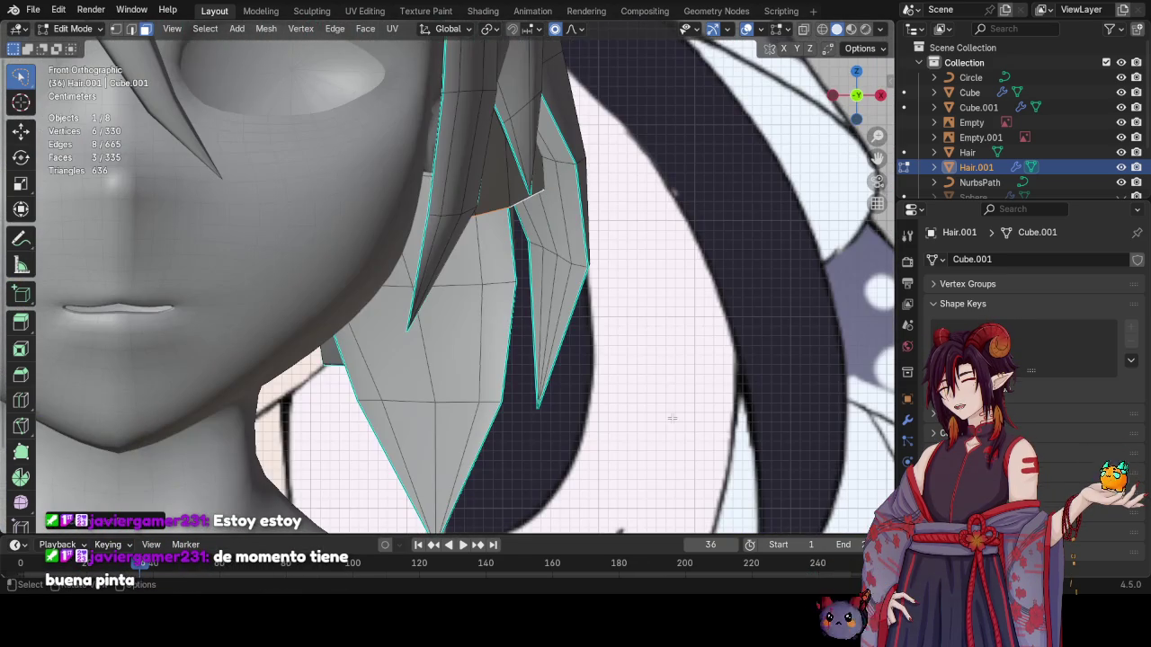
middle_drag(645, 399, 537, 391)
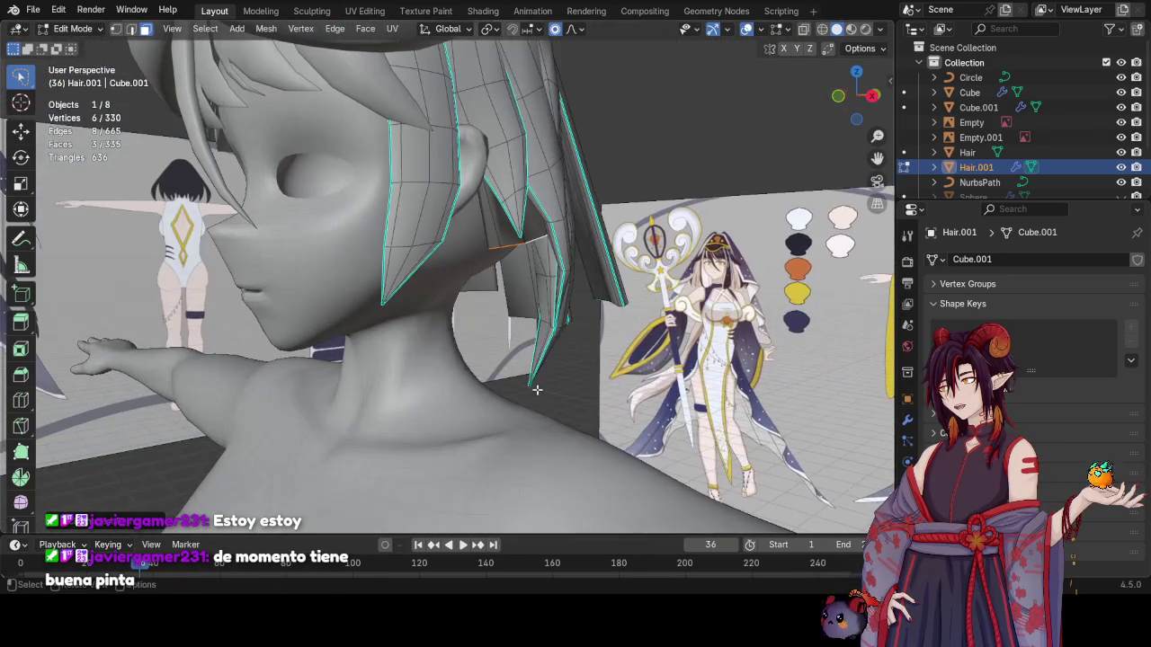
middle_drag(610, 330, 589, 413)
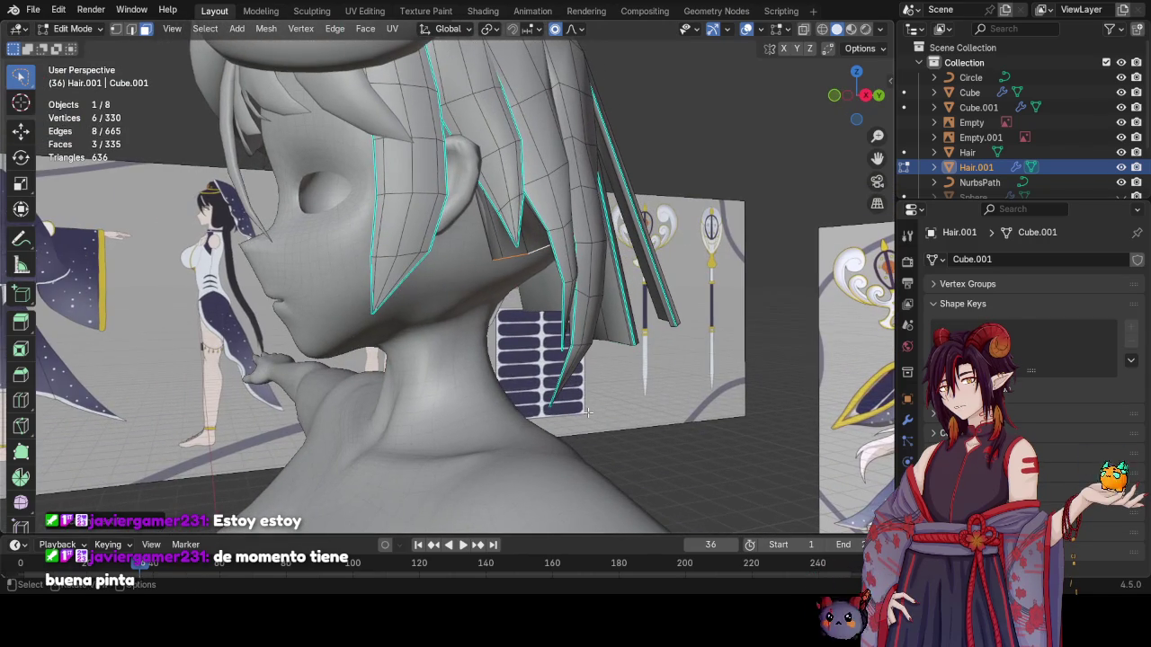
key(g)
click(568, 393)
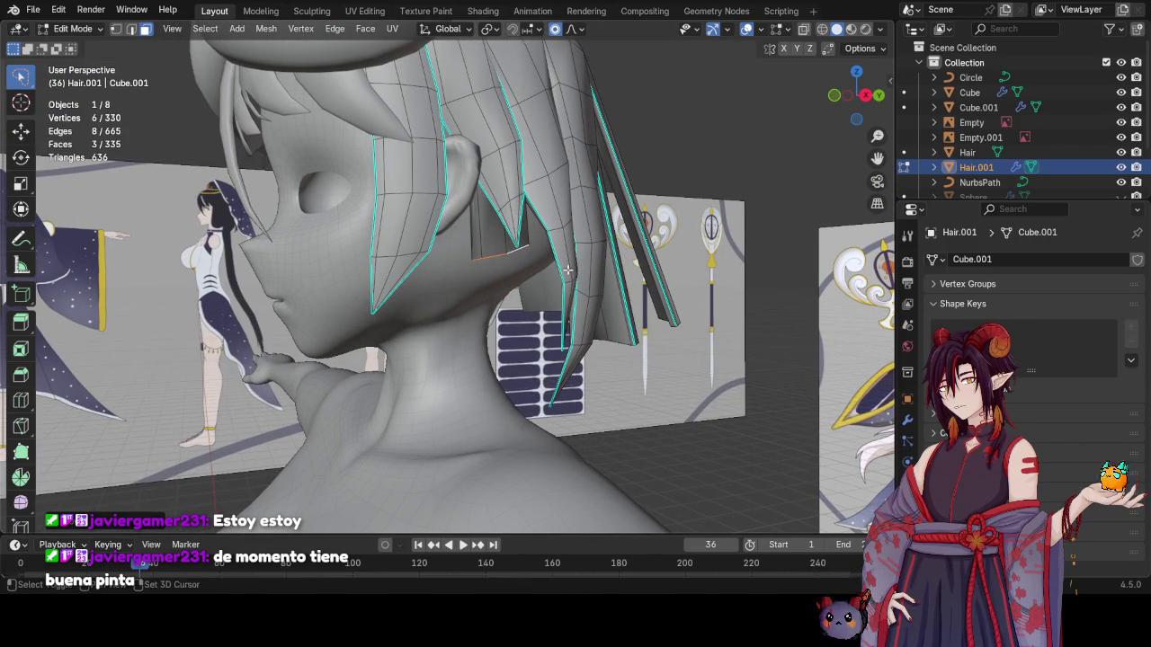
middle_drag(569, 268, 559, 306)
key(ctrl+s)
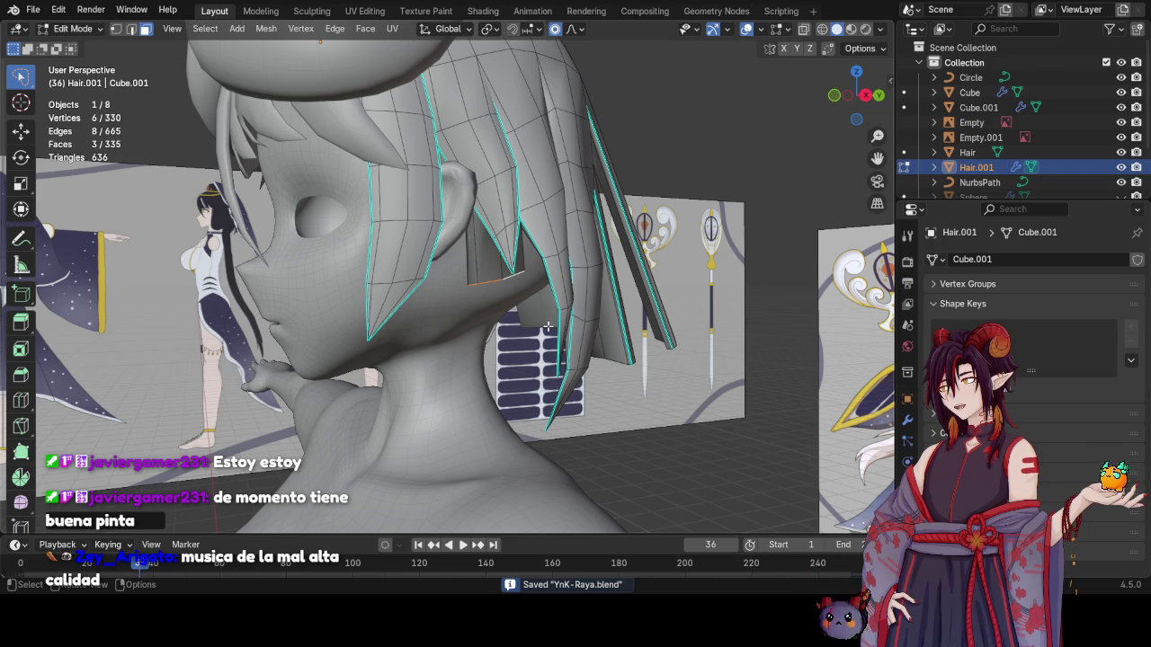
Add an edge loop across the side hair strand with X-ray on, then switch to vertex select
key(alt+z)
middle_drag(570, 251, 486, 269)
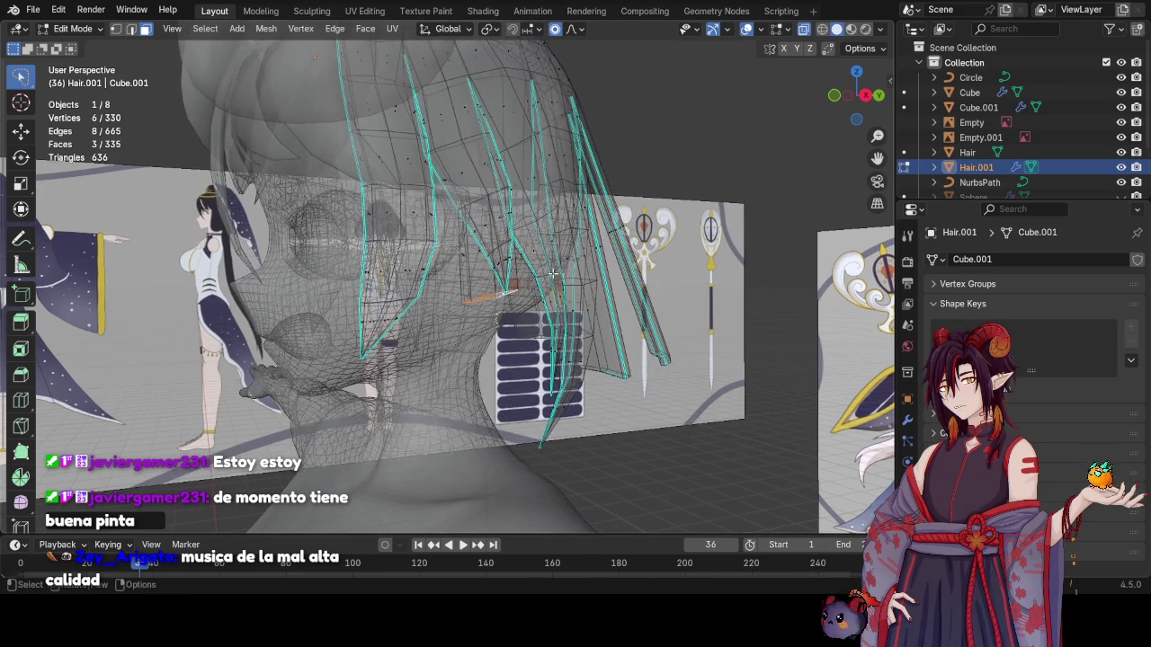
key(ctrl+r)
click(485, 269)
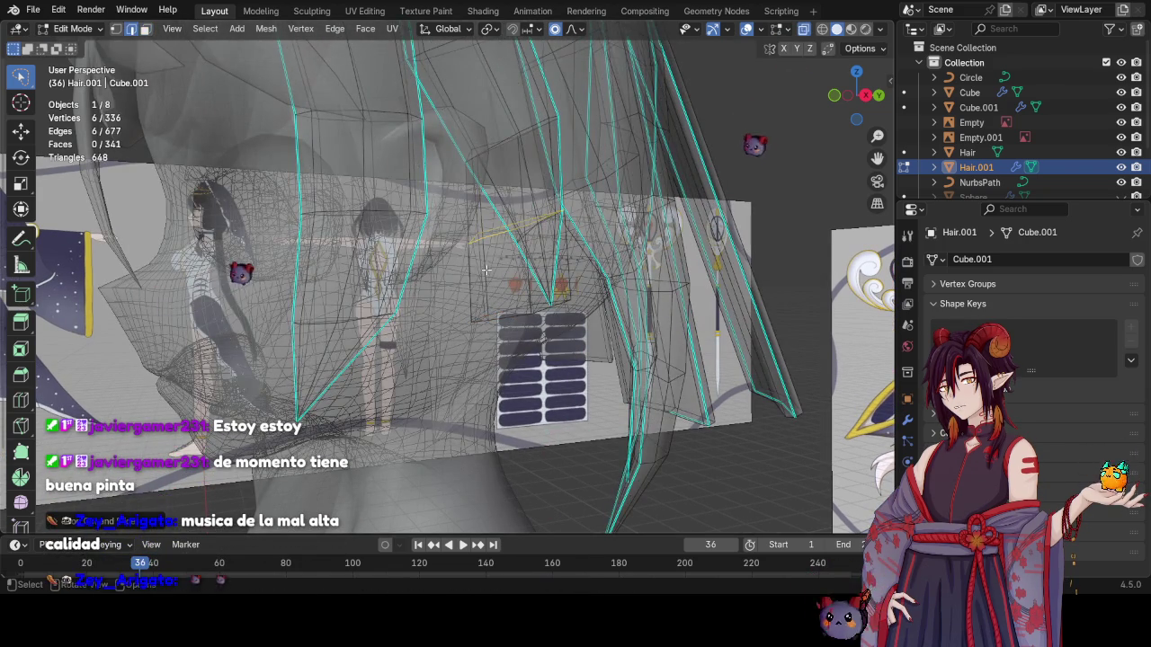
key(alt+z)
scroll(540, 283, up, 4)
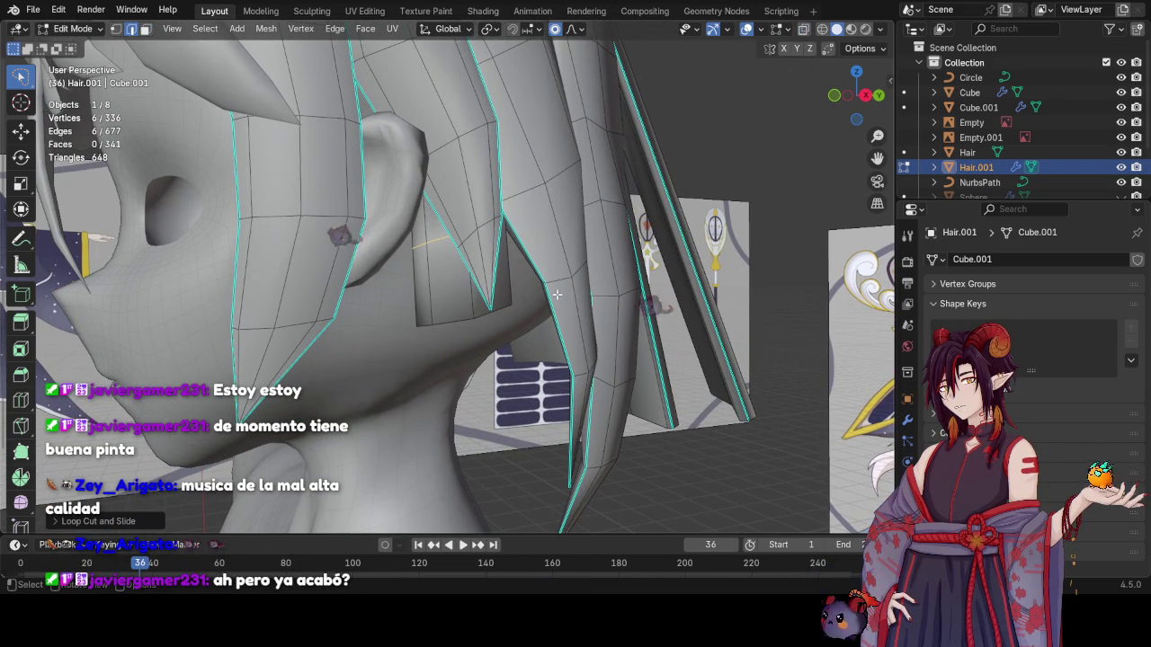
key(alt+z)
key(1)
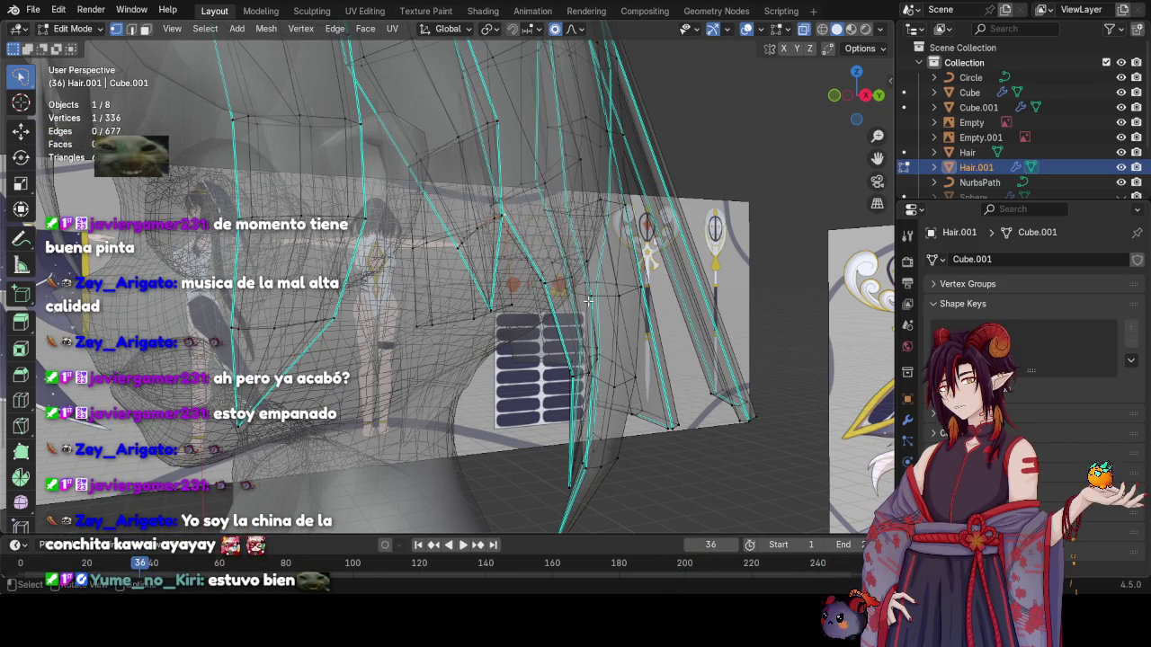
Orbit, pan and zoom in close on the side hair strand next to the ear
middle_drag(609, 317, 644, 343)
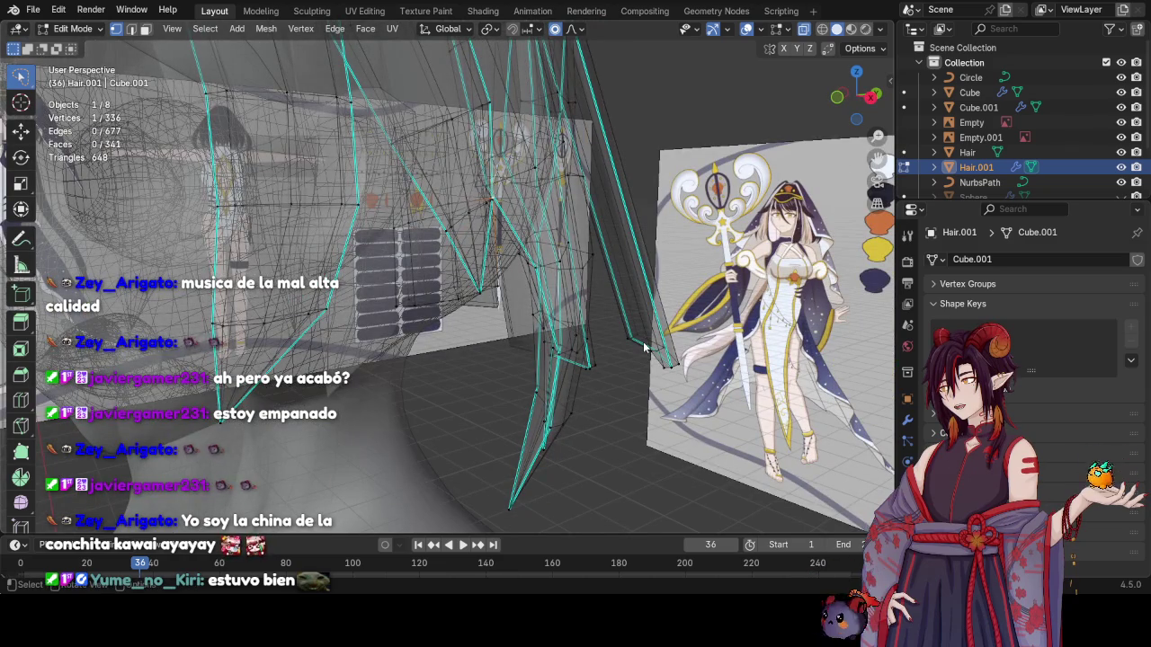
shift+middle_drag(531, 342, 619, 344)
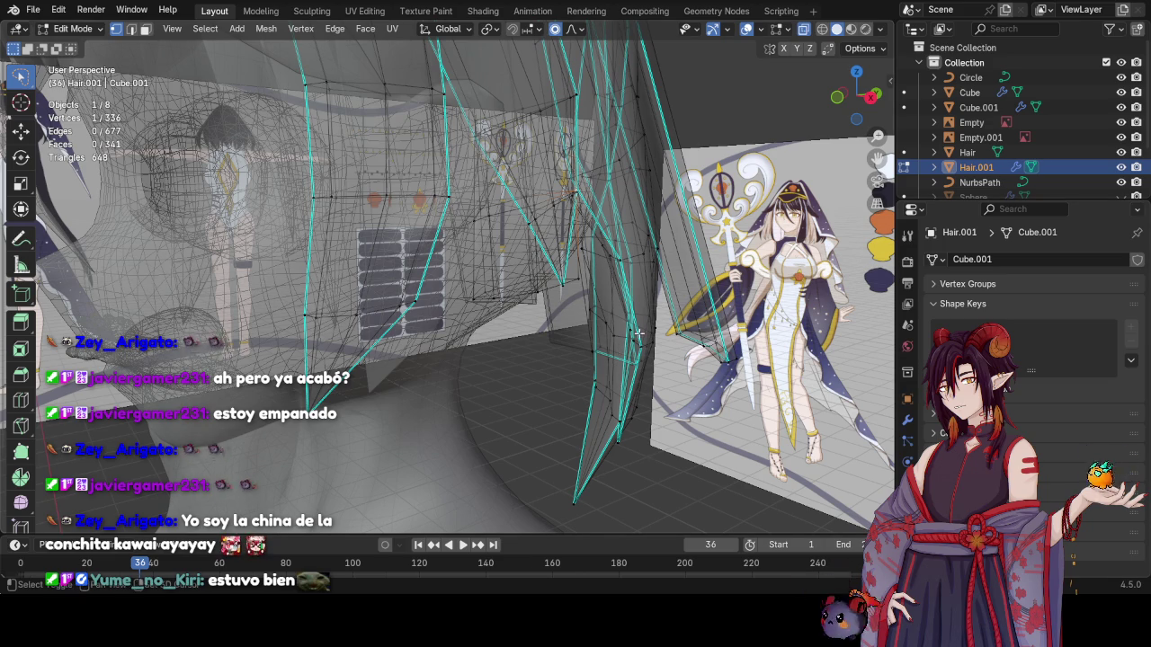
scroll(638, 333, up, 8)
mouse_move(620, 328)
middle_down()
mouse_move(537, 315)
mouse_move(553, 290)
middle_up()
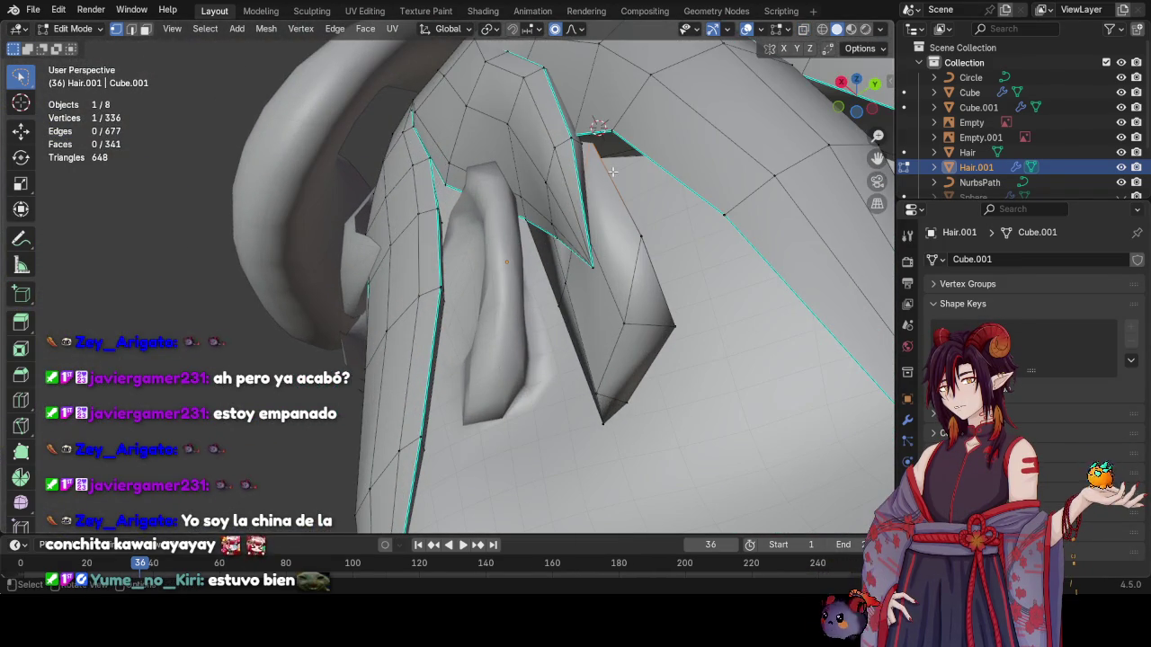
Move the selected tip vertices of the strand by the ear with proportional editing
key(alt+z)
middle_drag(641, 236, 567, 307)
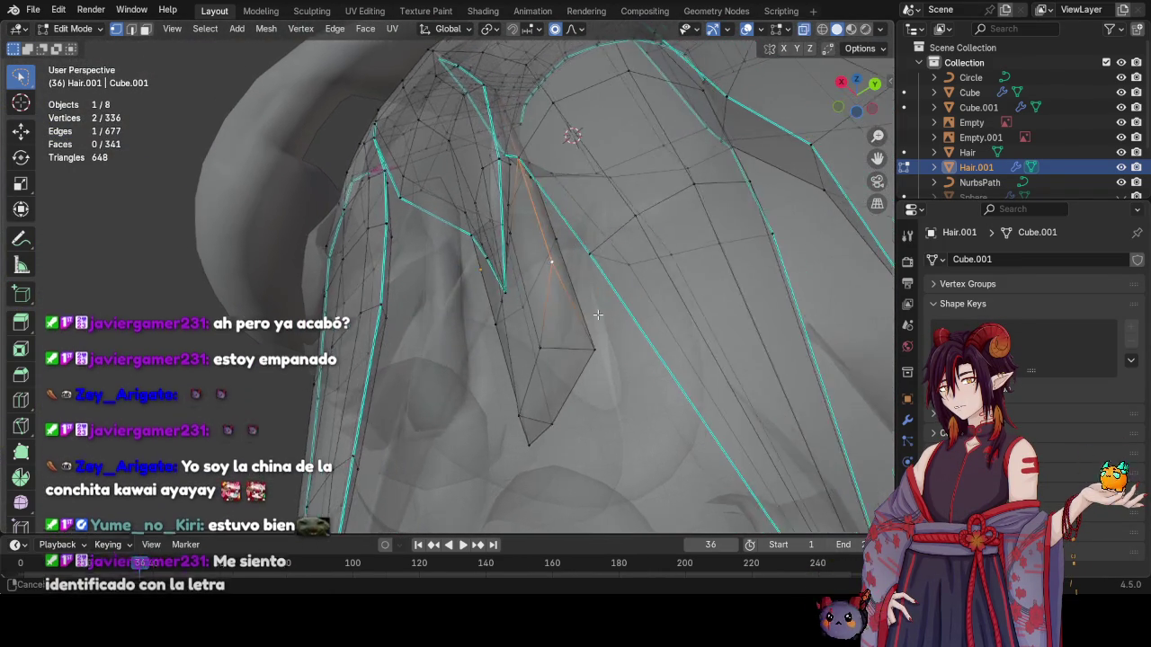
key(g)
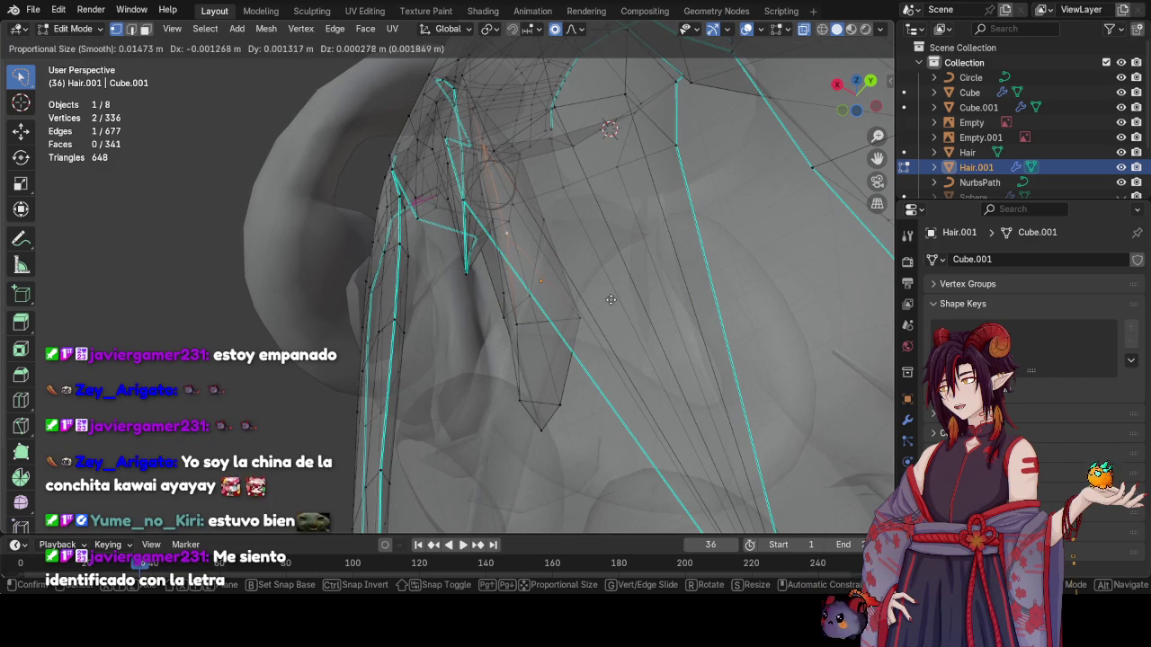
click(651, 289)
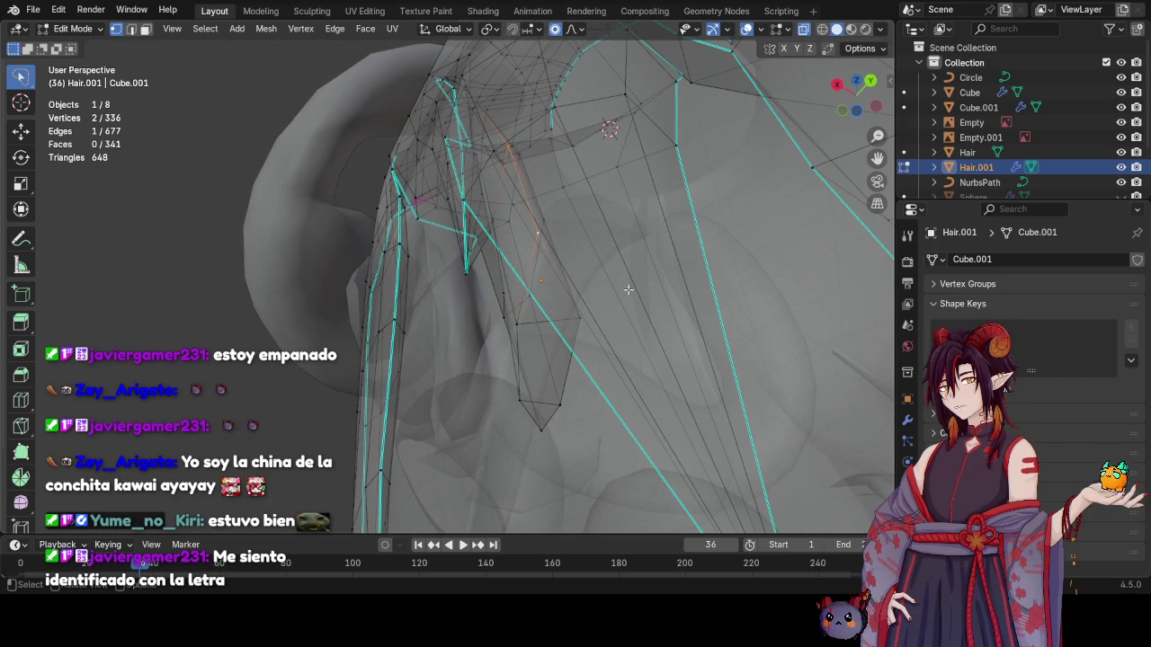
middle_drag(629, 289, 754, 345)
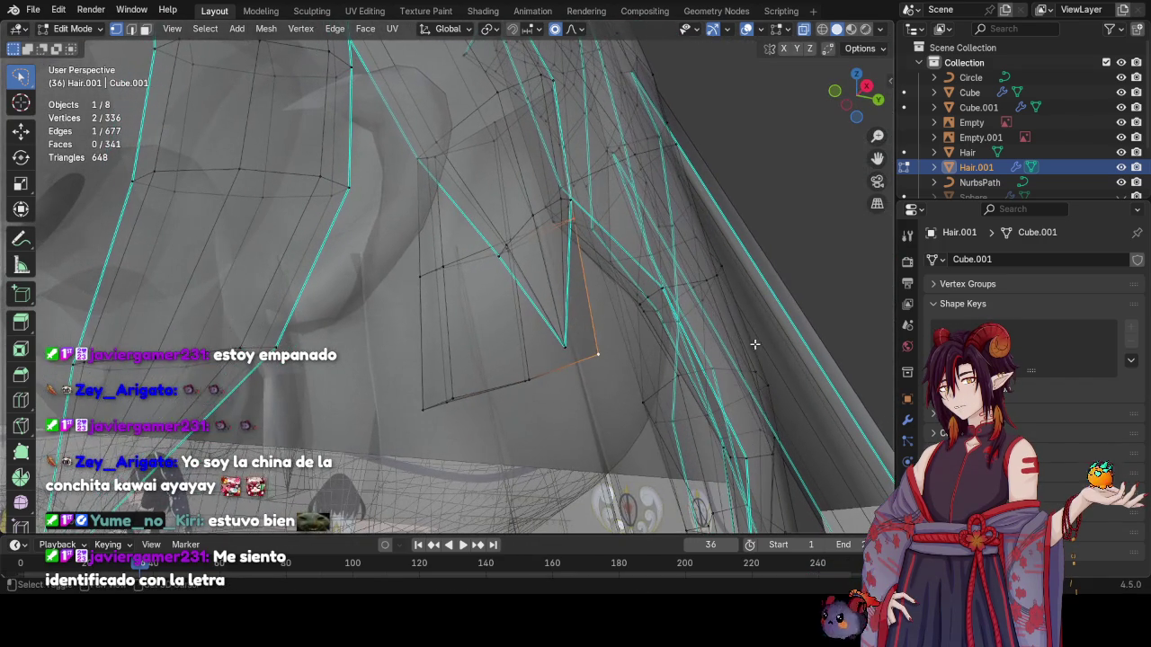
Reposition the tip vertex and one more strand vertex, then save YnK-Raya.blend
key(g)
key(Escape)
key(g)
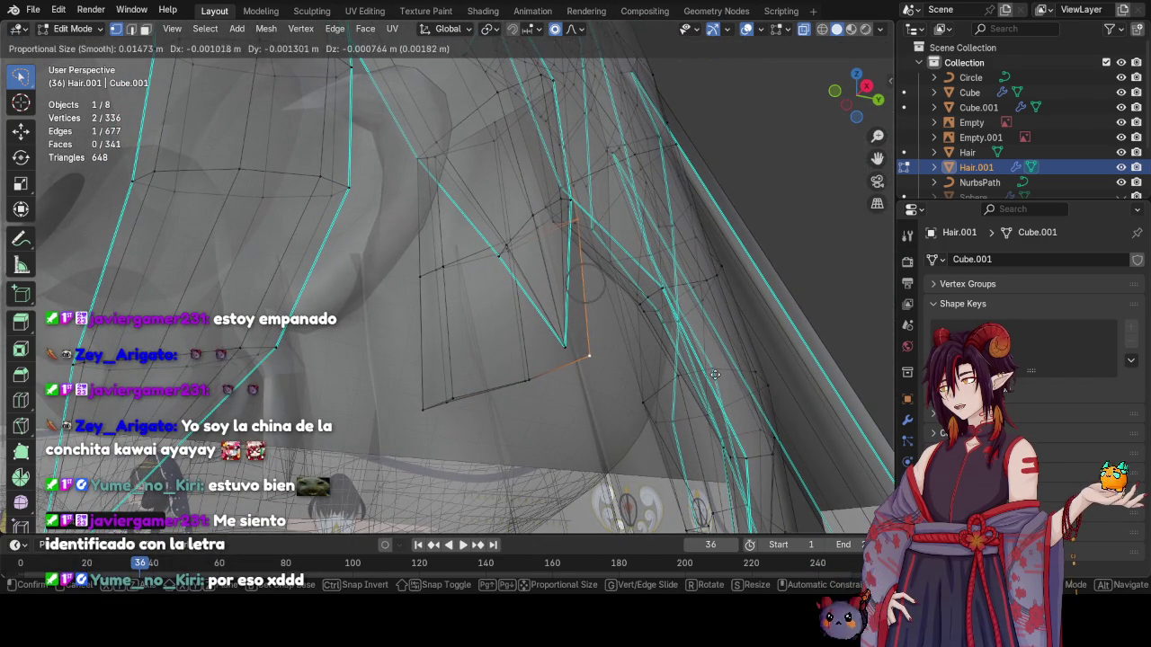
click(715, 374)
click(407, 289)
key(g)
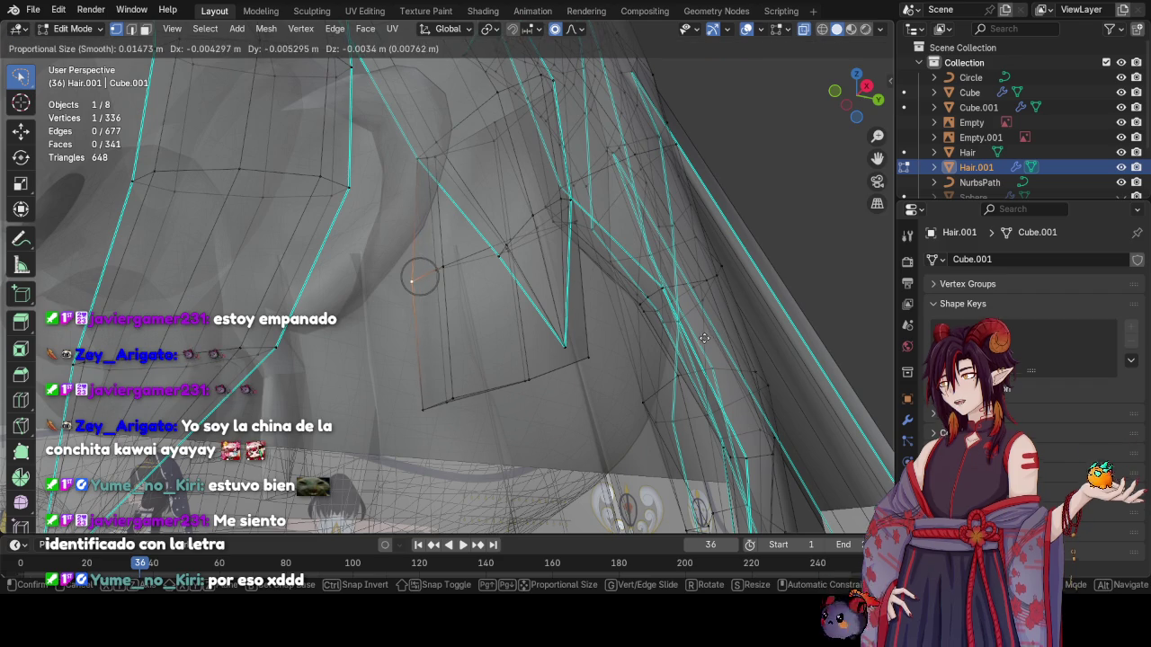
click(696, 334)
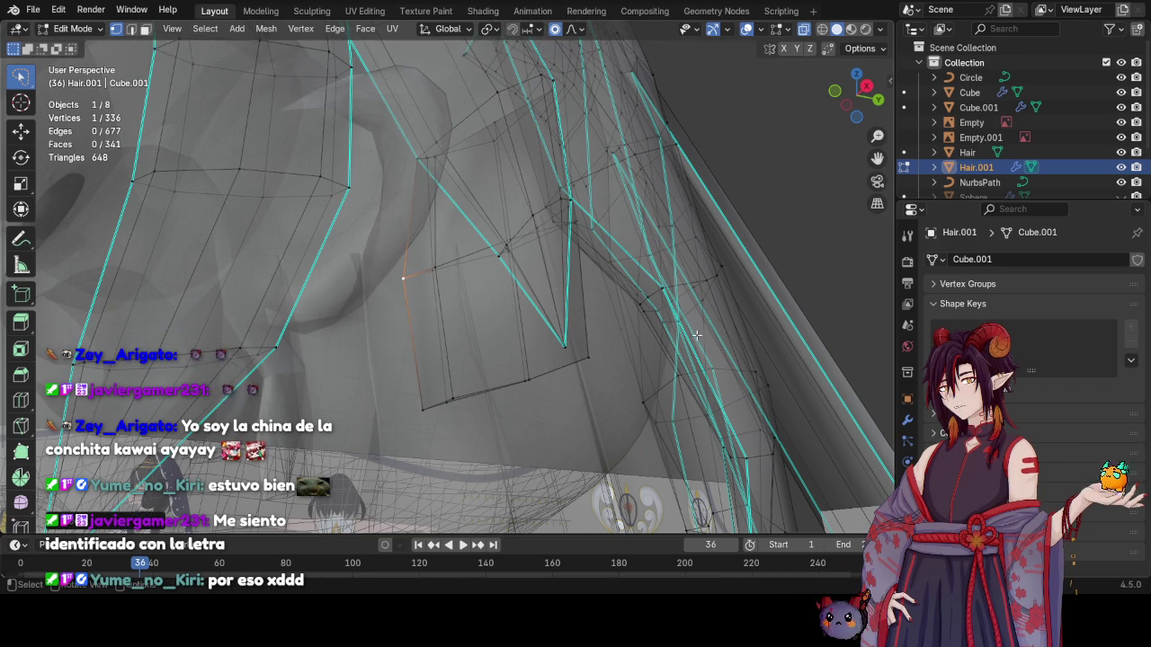
mouse_move(696, 335)
middle_down()
mouse_move(530, 285)
mouse_move(649, 367)
mouse_move(526, 328)
mouse_move(616, 304)
mouse_move(537, 259)
middle_up()
key(ctrl+s)
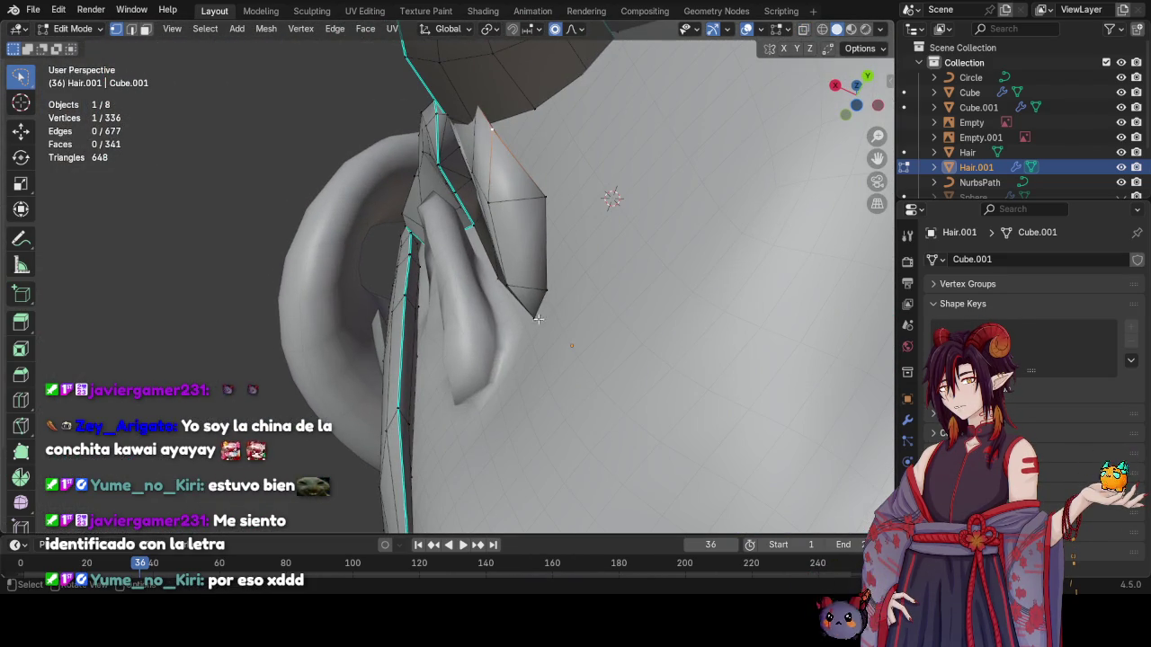
Lower, rotate and shift right the strand's tip vertex with smooth falloff
key(g)
scroll(575, 366, down, 3)
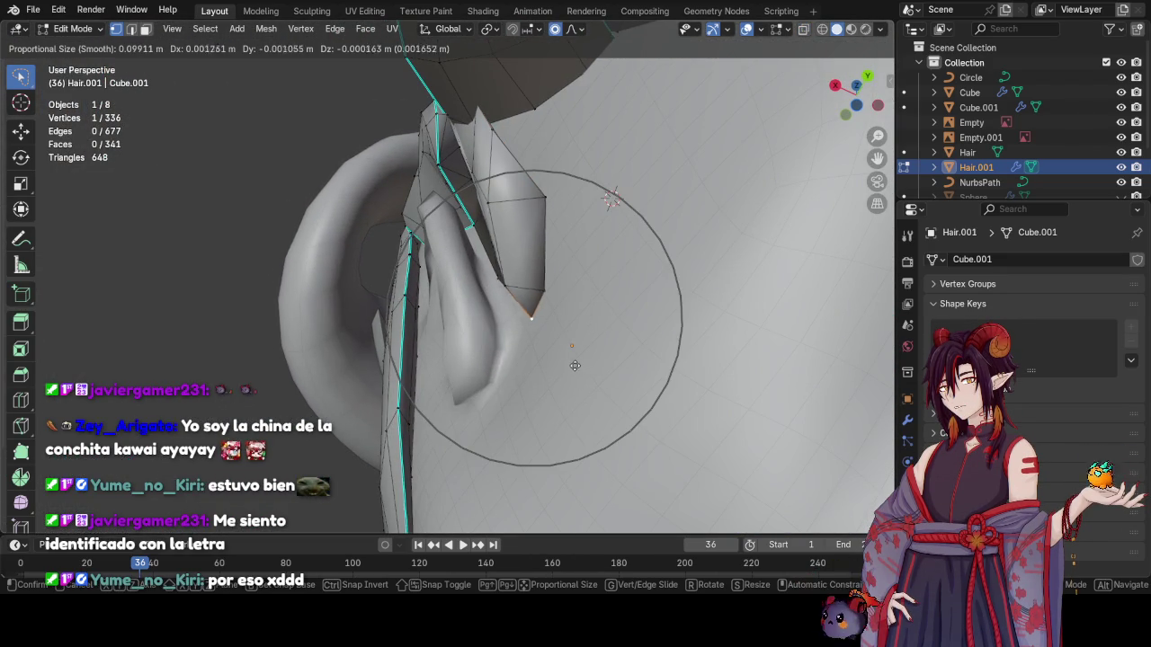
scroll(575, 366, up, 2)
click(560, 373)
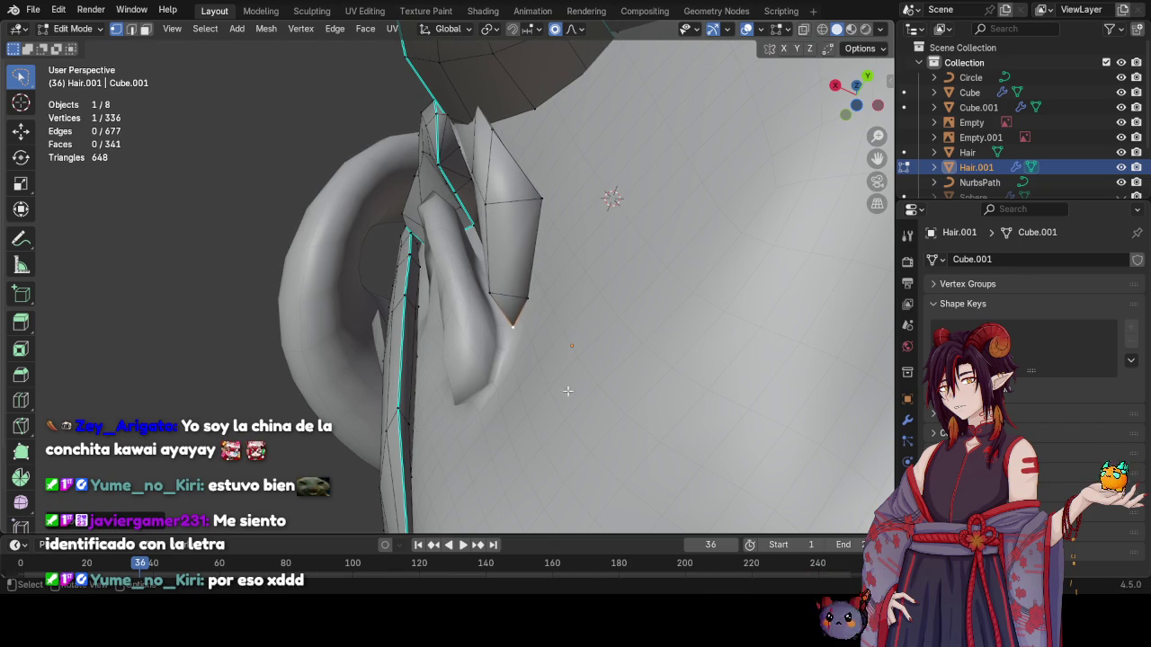
key(r)
click(548, 425)
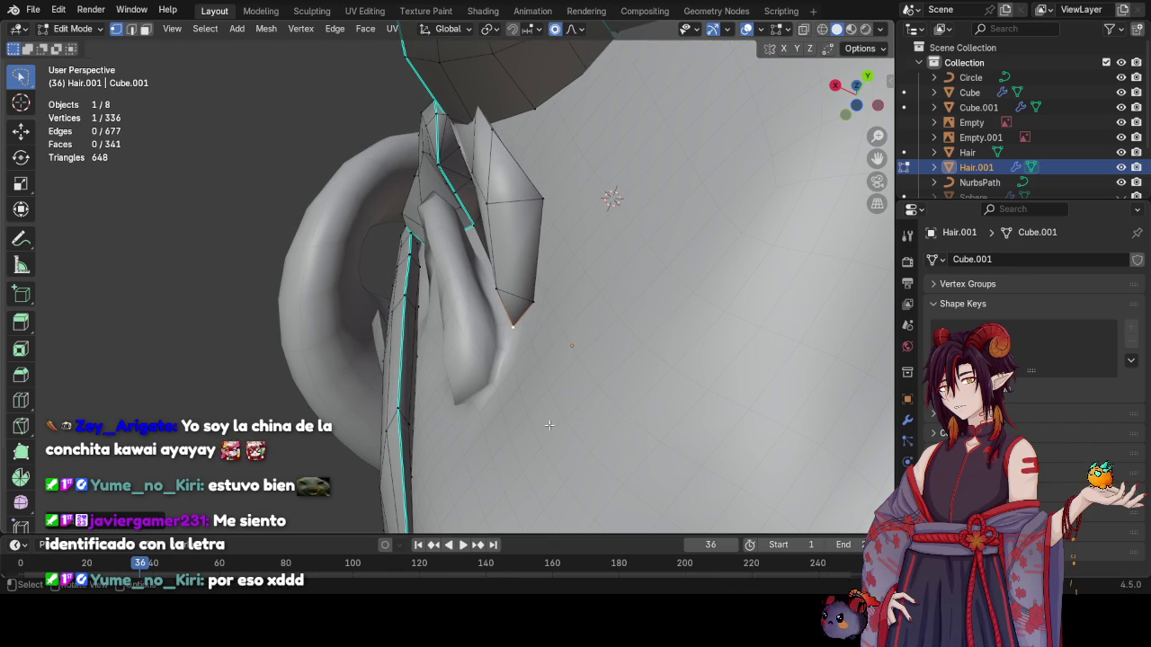
key(g)
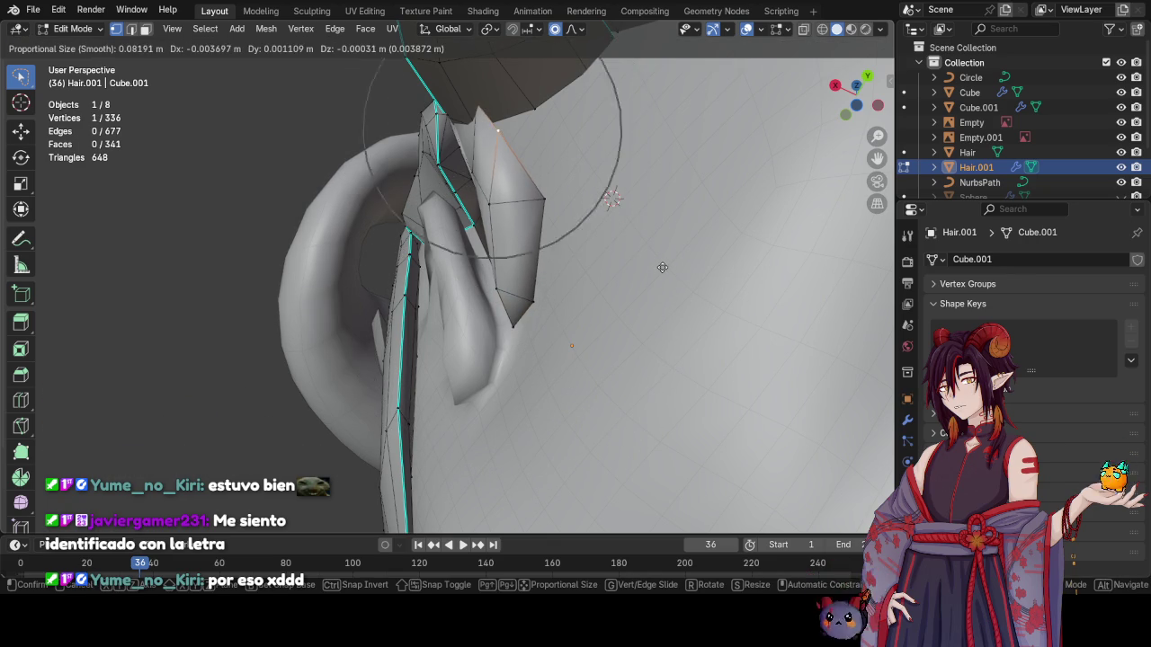
click(676, 270)
Move another hair vertex in X-ray, then check the front view in solid display
mouse_move(676, 271)
middle_down()
mouse_move(644, 190)
mouse_move(522, 200)
middle_up()
key(alt+z)
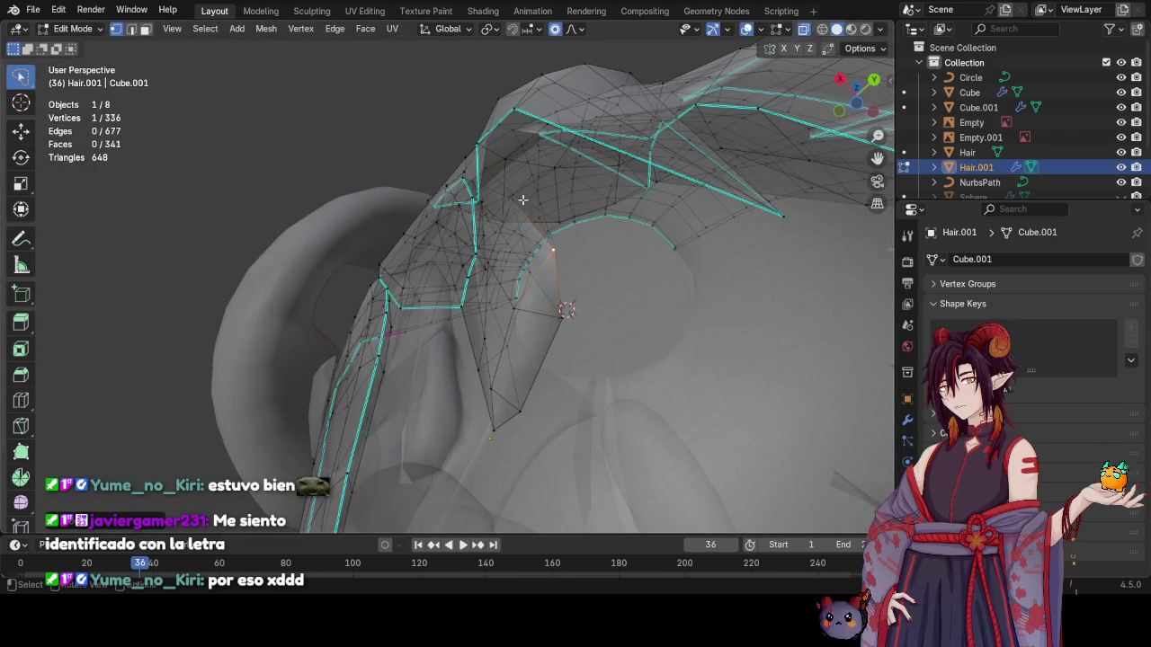
key(g)
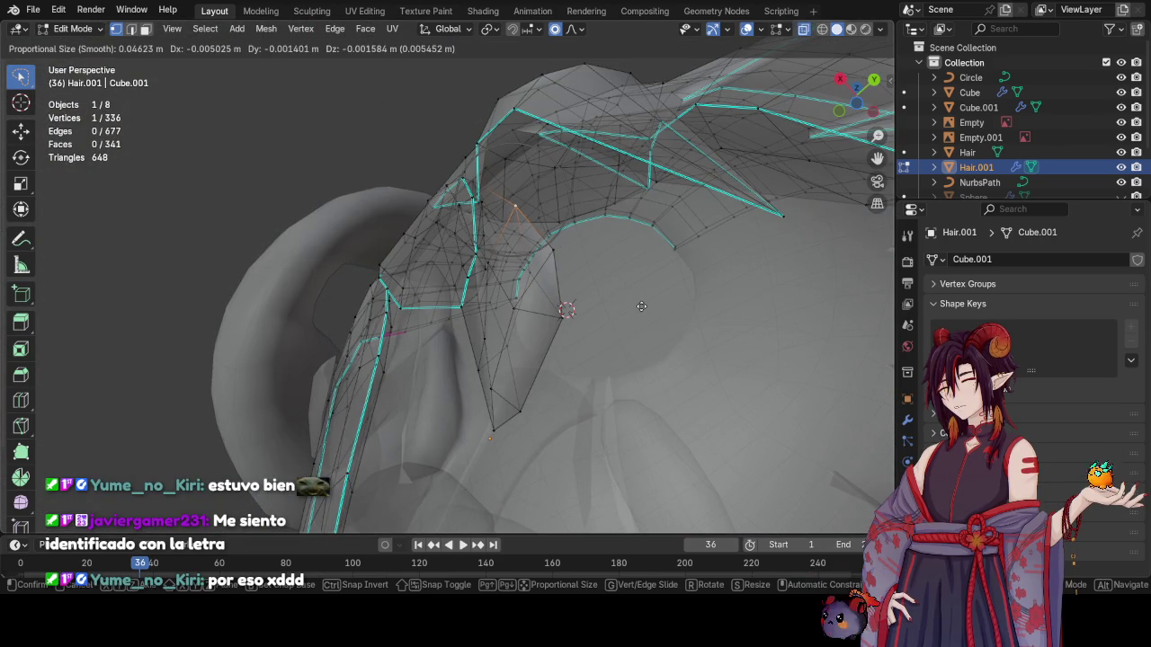
click(641, 307)
mouse_move(586, 329)
middle_down()
mouse_move(615, 260)
mouse_move(508, 313)
mouse_move(718, 333)
mouse_move(632, 299)
middle_up()
key(KP_1)
scroll(585, 270, up, 2)
key(alt+z)
Move the selected vertex twice, then adjust it together with a second vertex
key(g)
click(722, 335)
key(g)
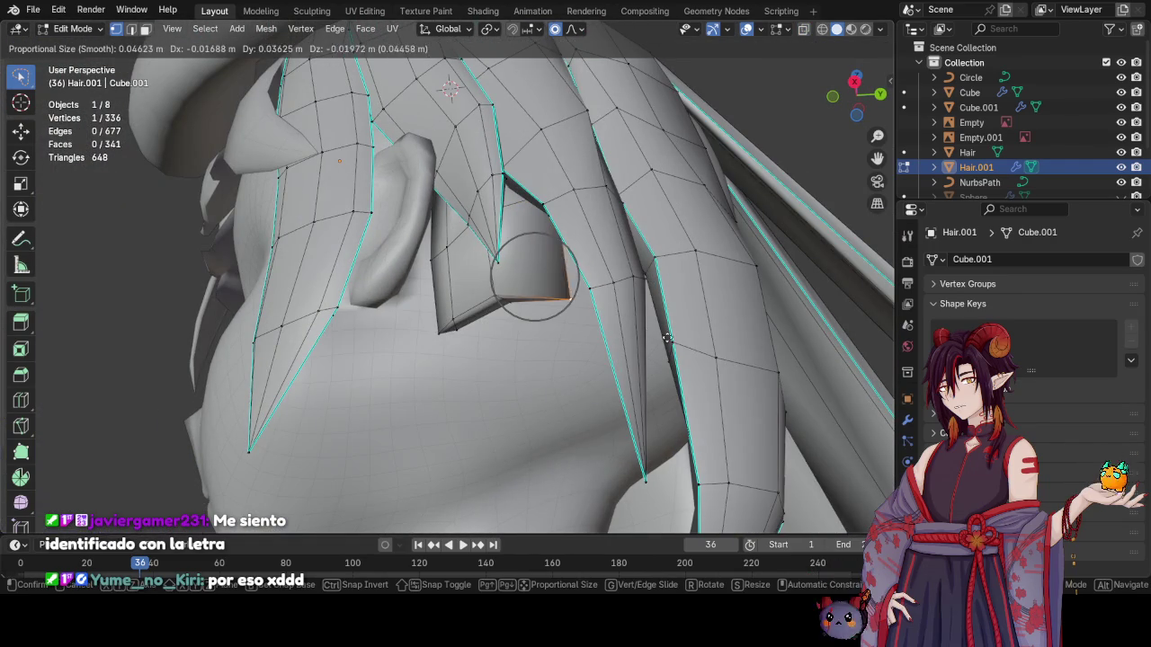
click(586, 290)
shift+click(510, 304)
key(g)
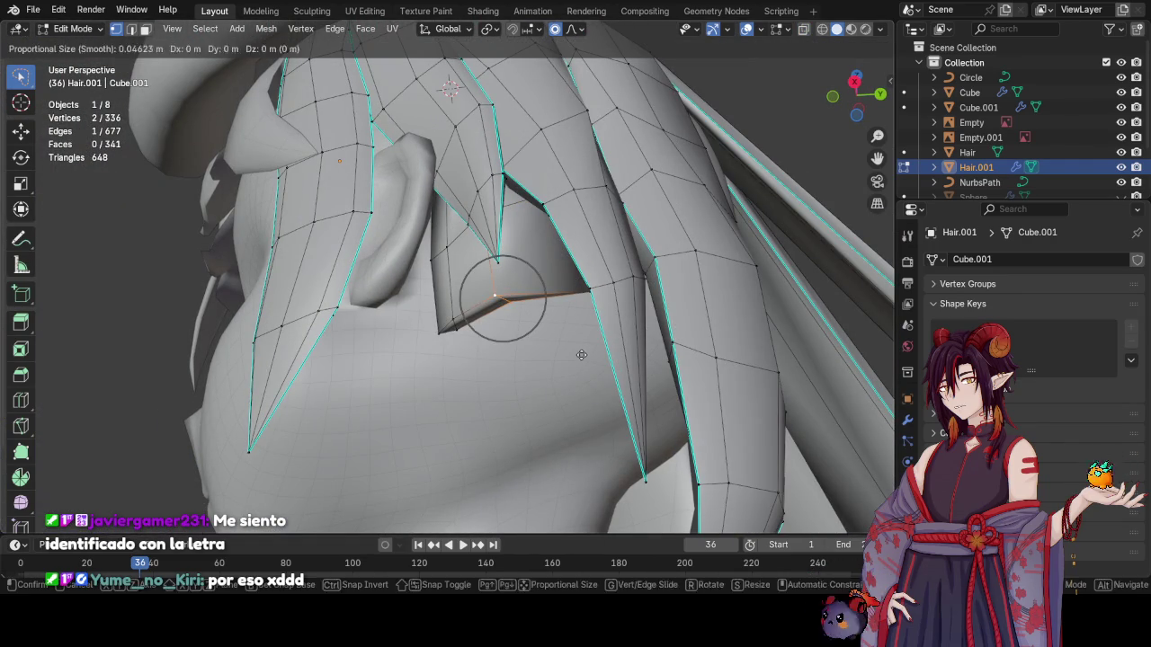
key(g)
click(540, 305)
Slide the flap's lower corner vertex along its edge and nudge it down-left
mouse_move(540, 305)
middle_down()
mouse_move(460, 283)
mouse_move(473, 334)
middle_up()
scroll(518, 294, up, 3)
key(alt+z)
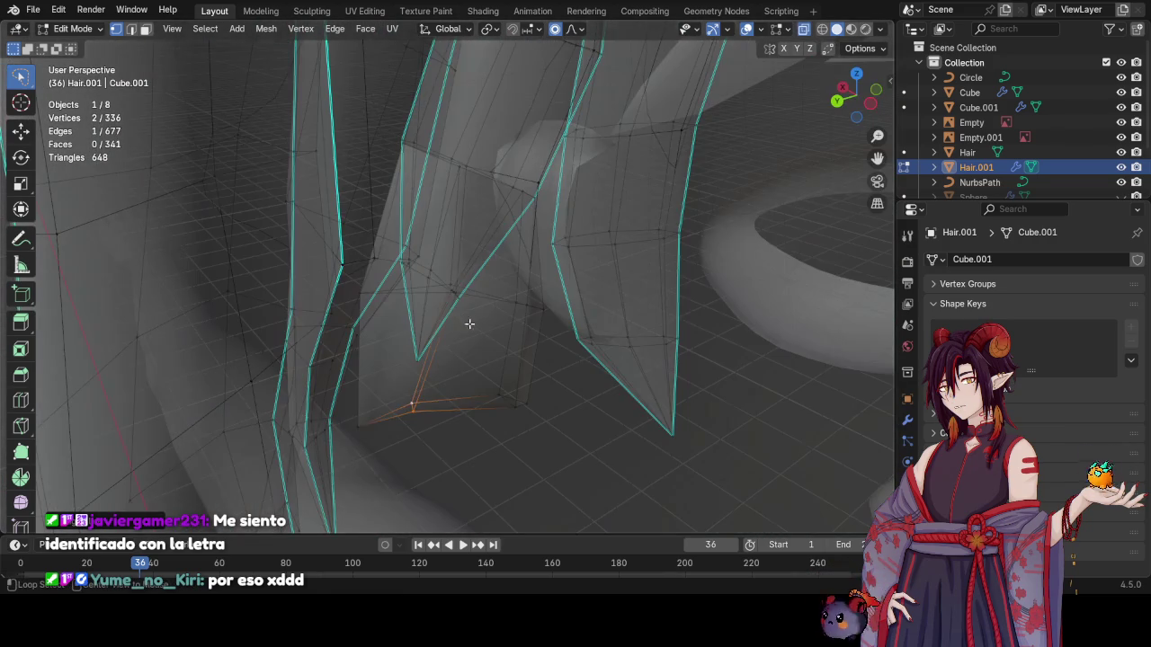
click(447, 287)
middle_drag(446, 287, 429, 366)
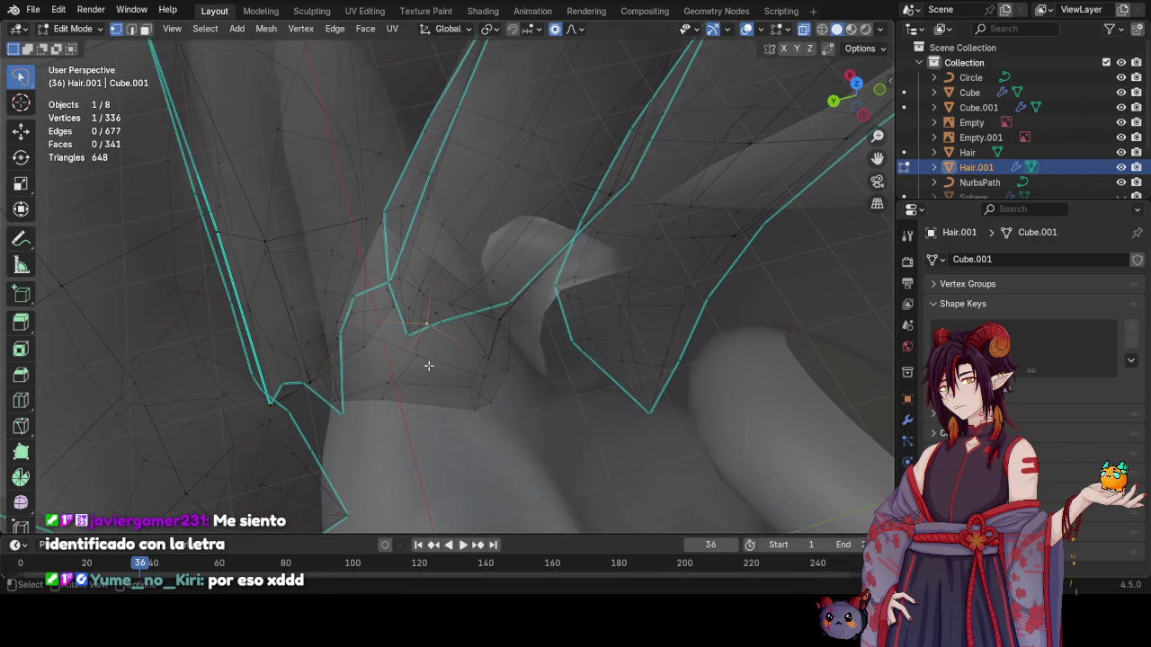
key(shift+v)
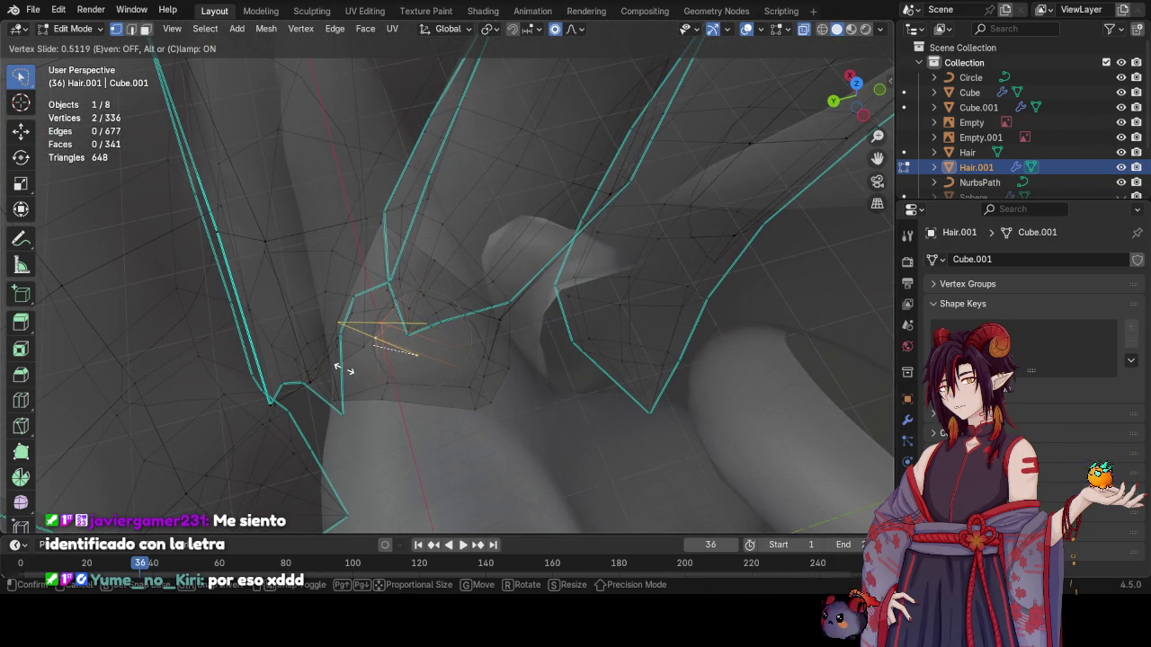
click(381, 397)
middle_drag(380, 396, 452, 391)
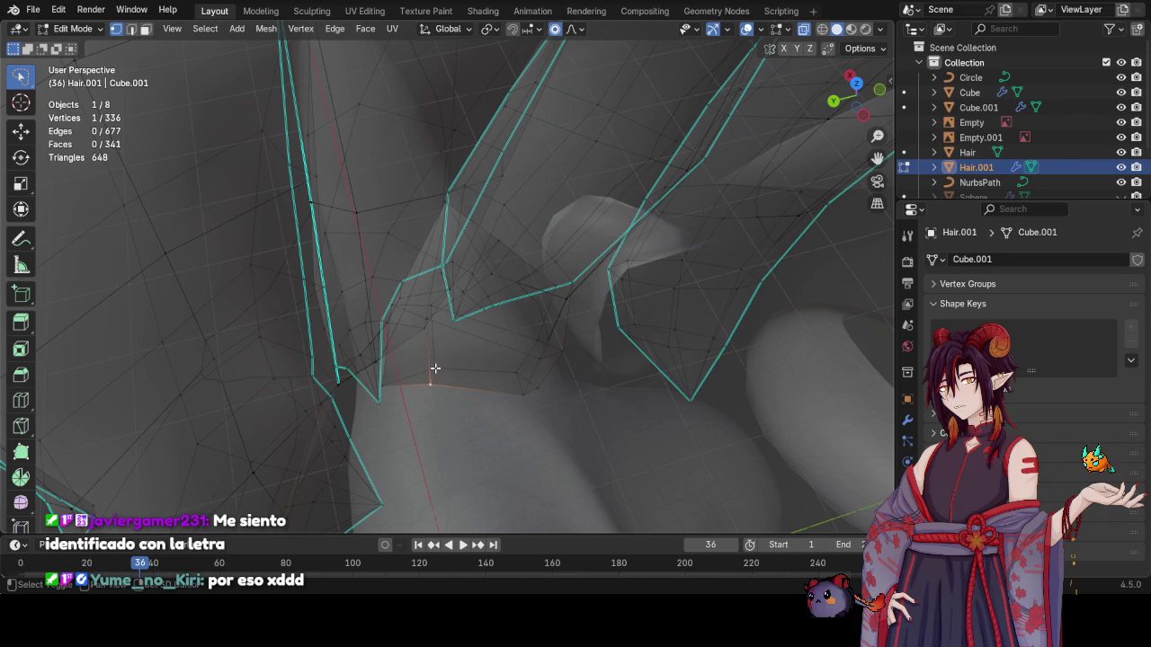
key(g)
click(435, 434)
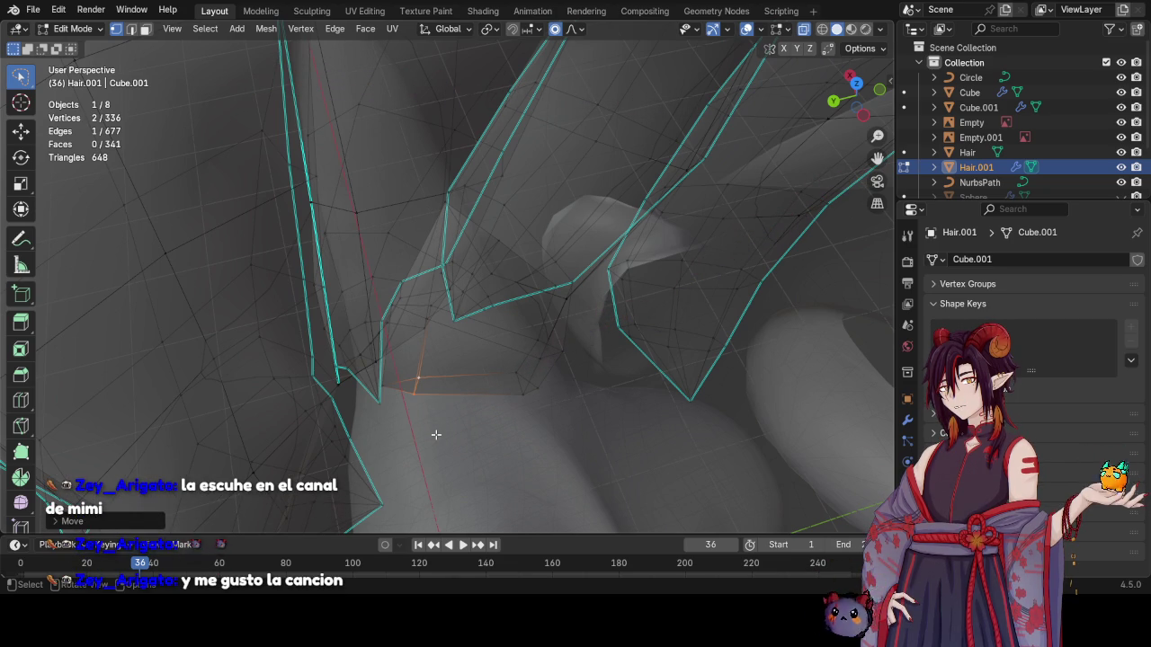
mouse_move(411, 342)
middle_down()
mouse_move(588, 297)
mouse_move(530, 288)
mouse_move(543, 282)
mouse_move(547, 292)
middle_up()
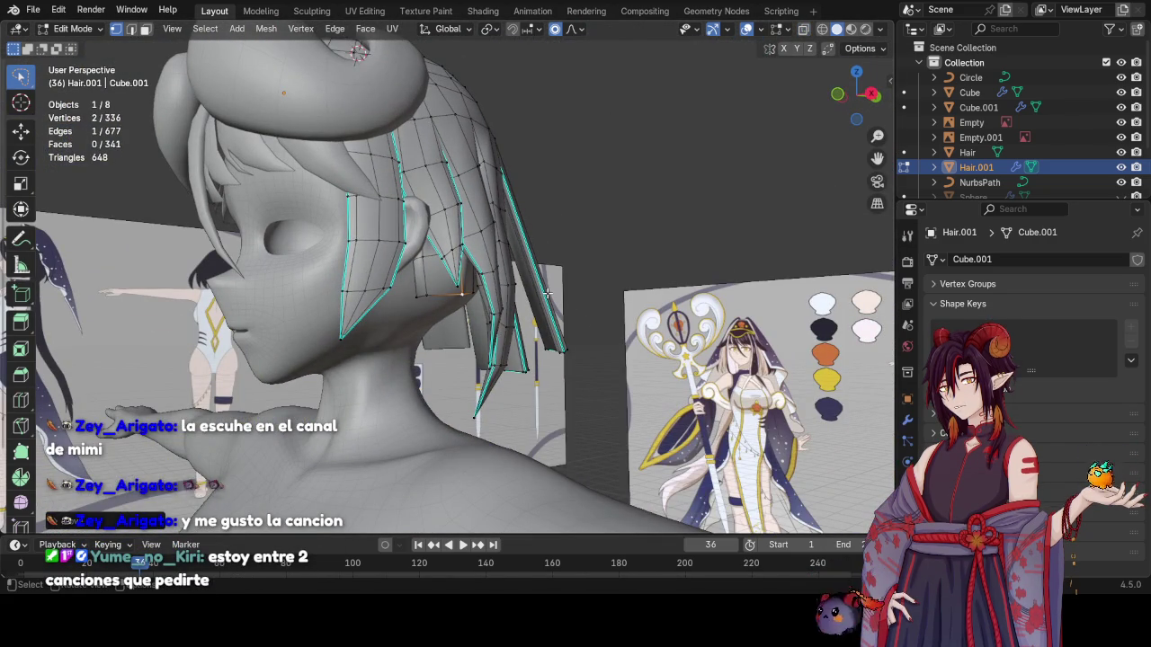
Slide the bottom-edge vertex along its edge in X-ray view and save YnK-Raya.blend
scroll(449, 315, up, 2)
scroll(476, 332, up, 2)
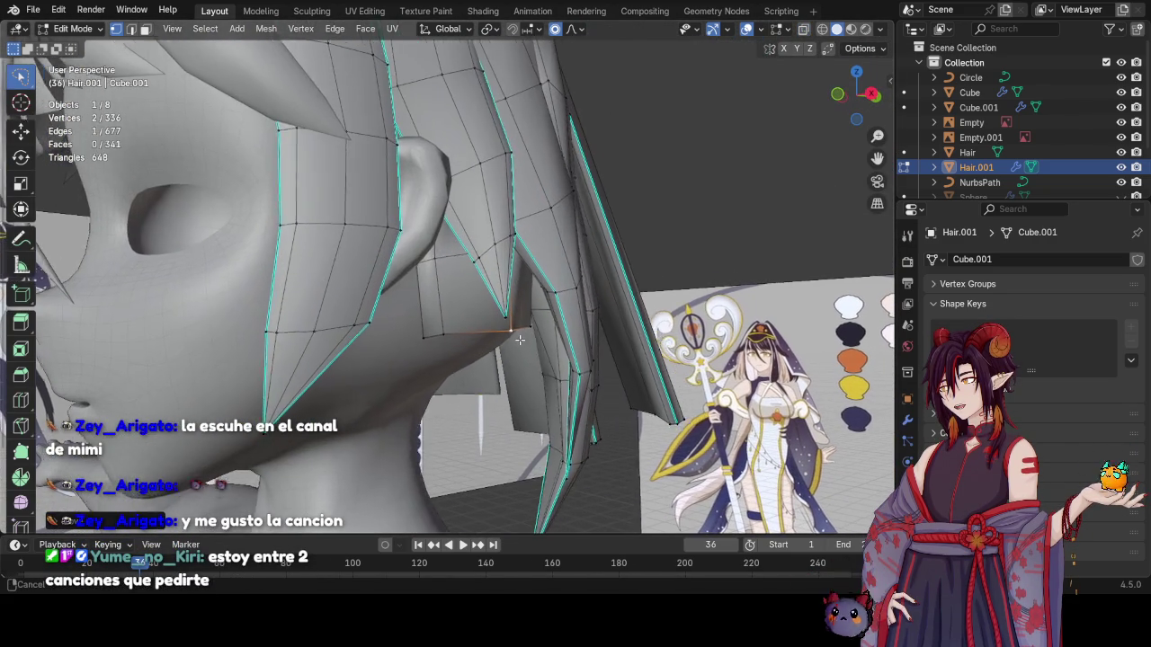
scroll(504, 351, up, 2)
scroll(537, 368, up, 1)
middle_drag(537, 368, 494, 345)
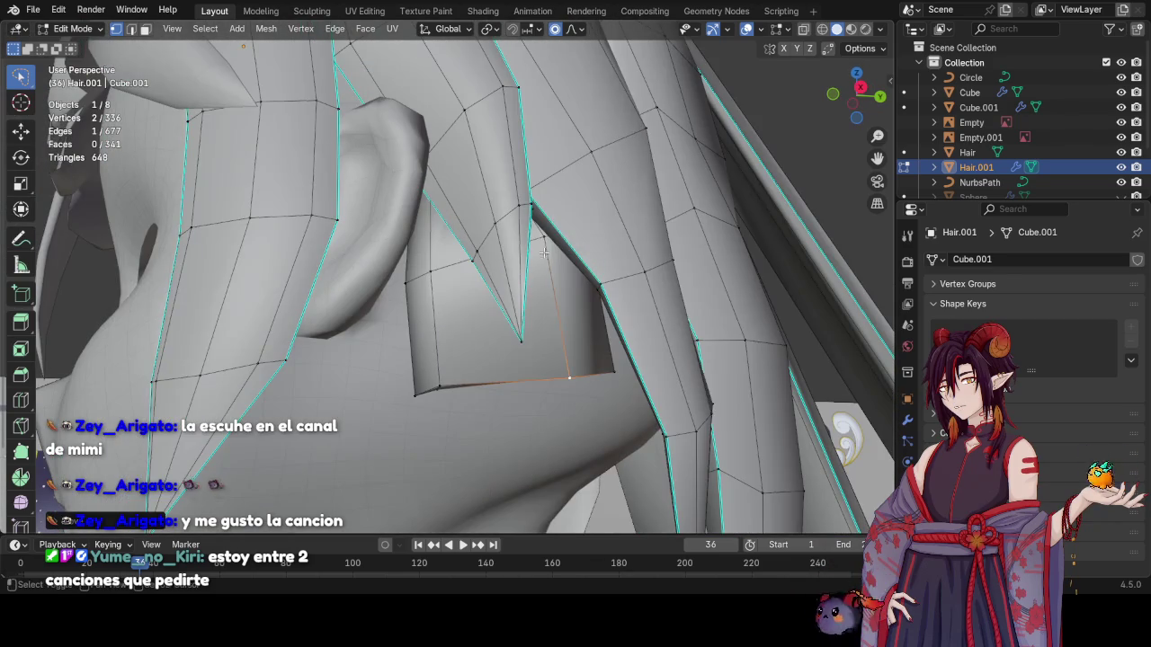
key(alt+z)
mouse_move(543, 254)
middle_down()
mouse_move(570, 399)
mouse_move(419, 333)
middle_up()
middle_drag(488, 329, 502, 368)
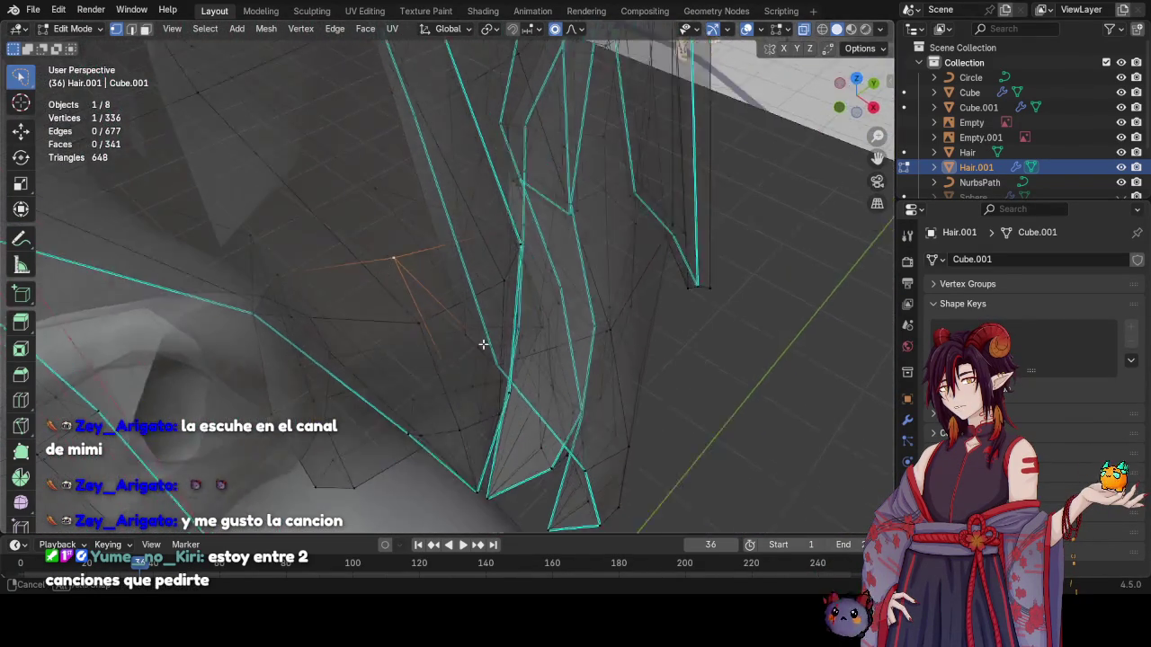
key(g)
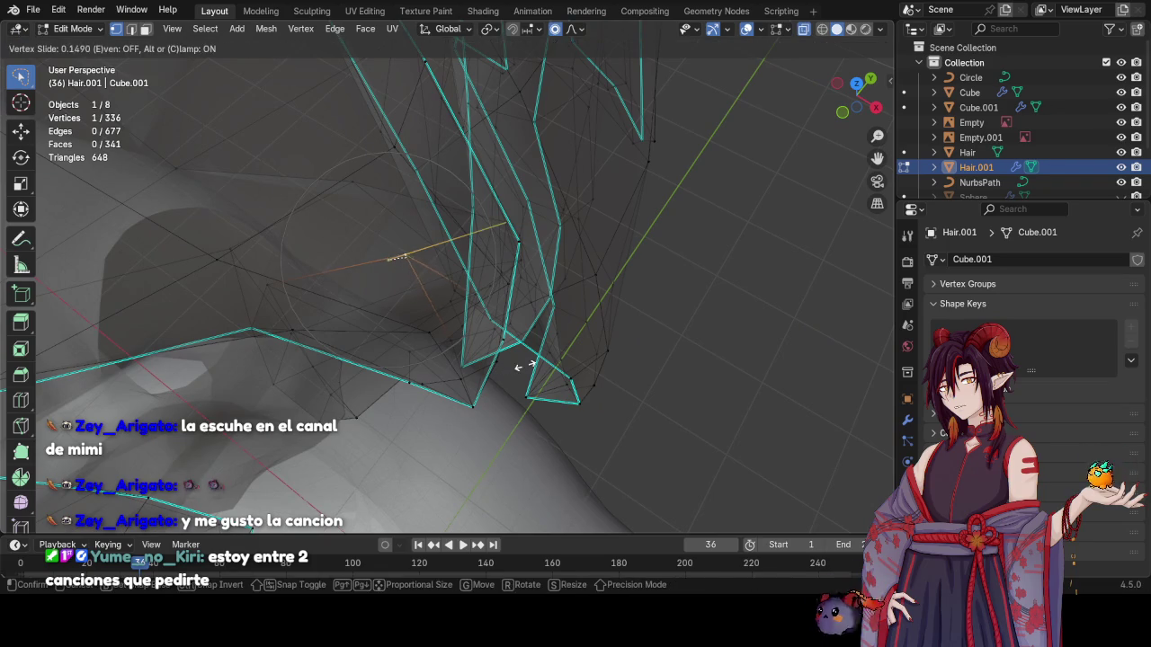
click(545, 390)
mouse_move(545, 390)
middle_down()
mouse_move(503, 407)
mouse_move(434, 407)
mouse_move(367, 249)
mouse_move(548, 385)
mouse_move(582, 348)
middle_up()
scroll(504, 406, up, 5)
scroll(504, 407, up, 3)
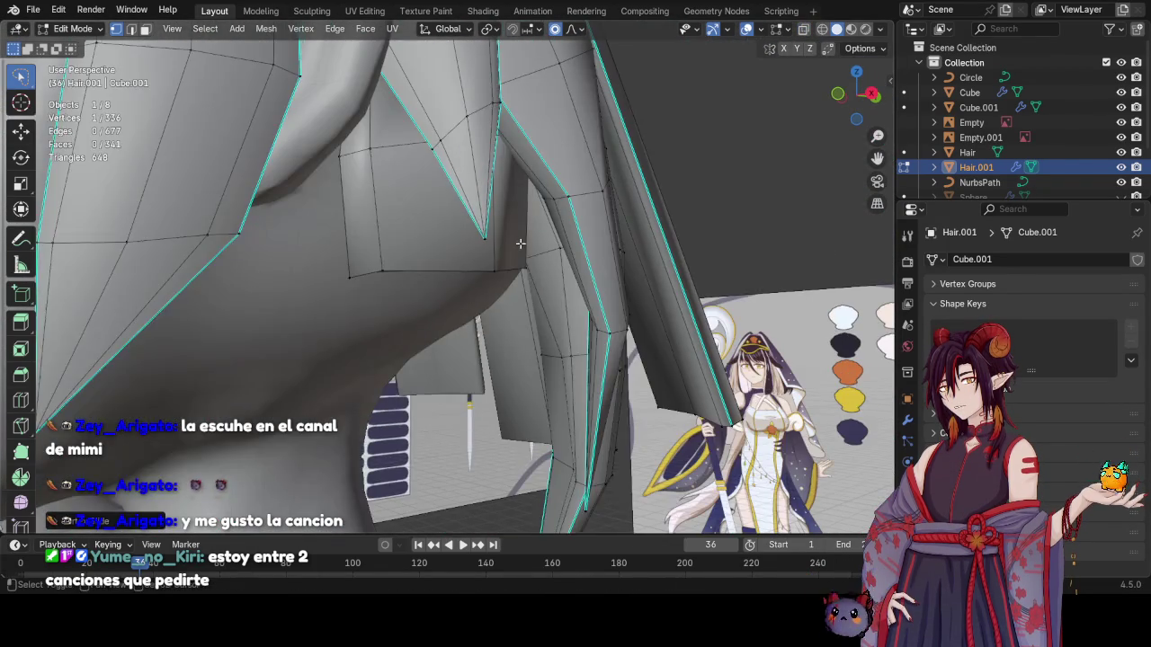
key(ctrl+s)
Move the two-vertex bottom edge up under the strands with proportional editing
middle_drag(557, 356, 531, 382)
key(alt+z)
shift+click(476, 337)
key(alt+z)
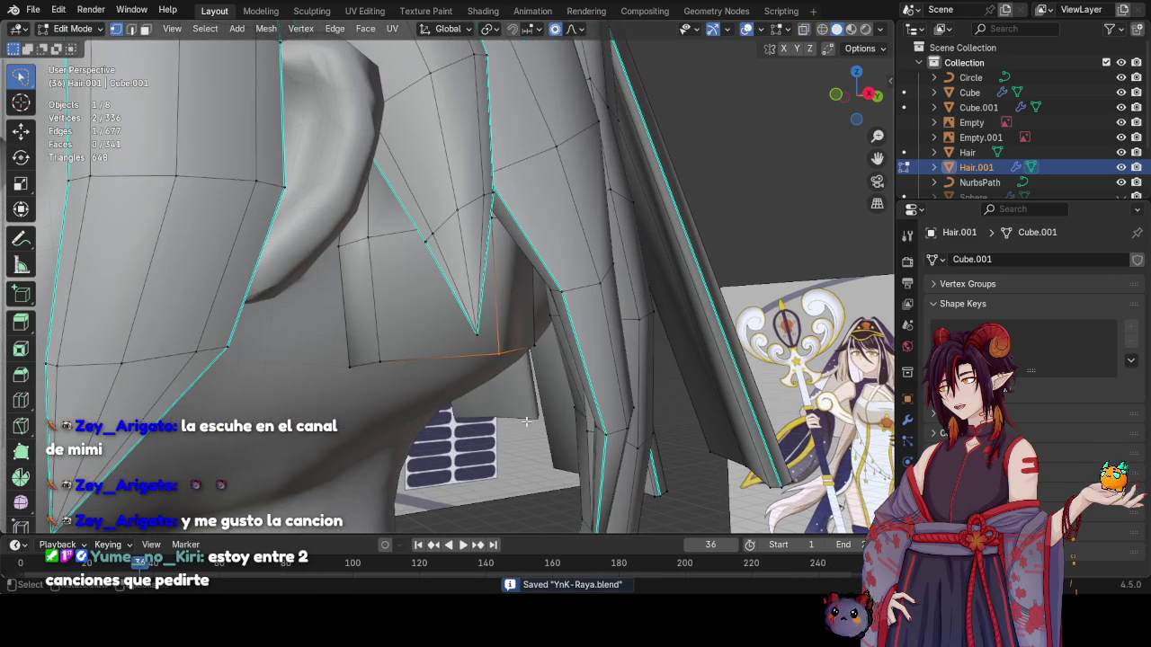
key(g)
click(523, 360)
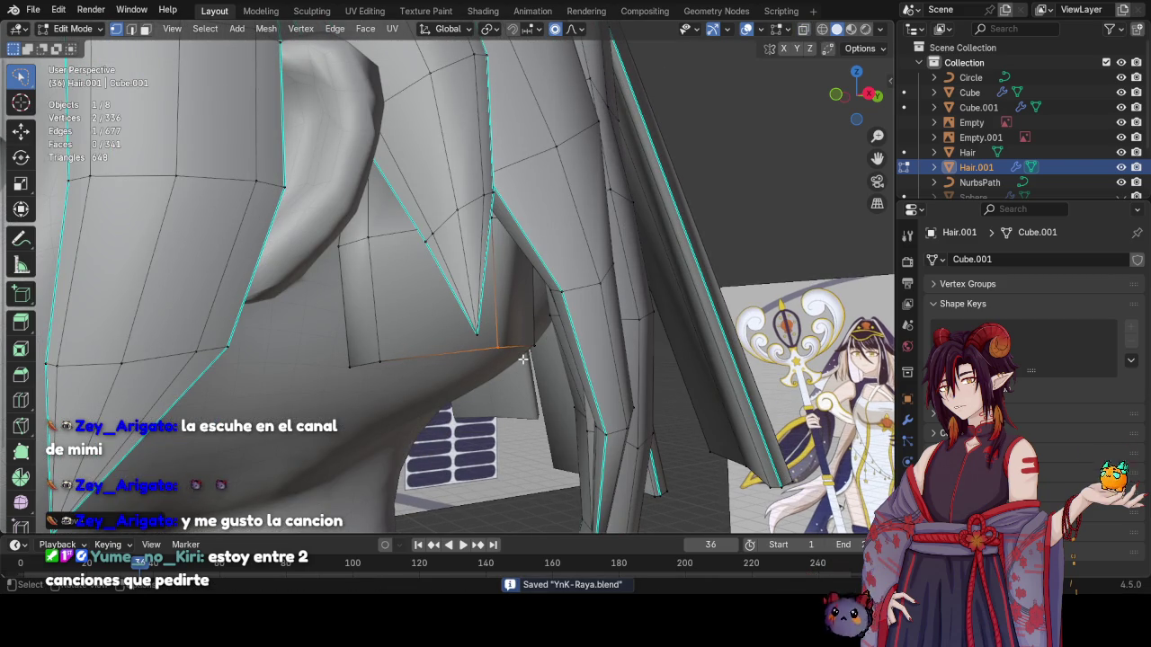
scroll(523, 360, down, 2)
scroll(525, 306, down, 3)
scroll(525, 270, down, 2)
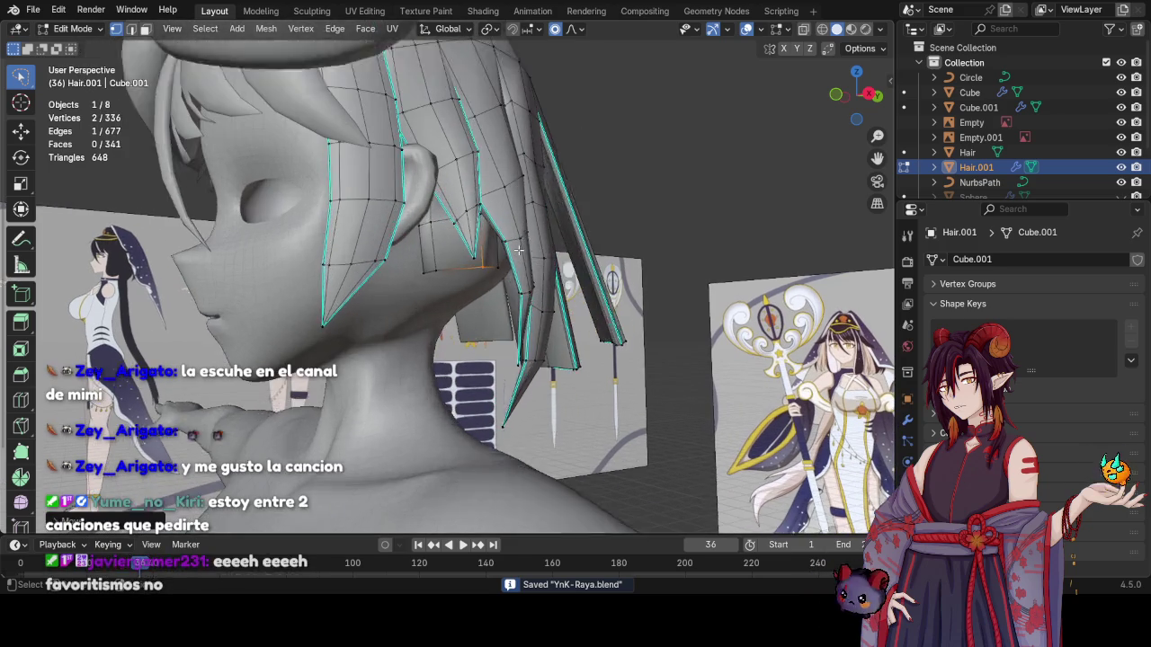
Grow the selection from the flap's bottom edge and shift those faces with smooth falloff
mouse_move(517, 193)
middle_down()
mouse_move(537, 261)
mouse_move(489, 310)
mouse_move(447, 283)
middle_up()
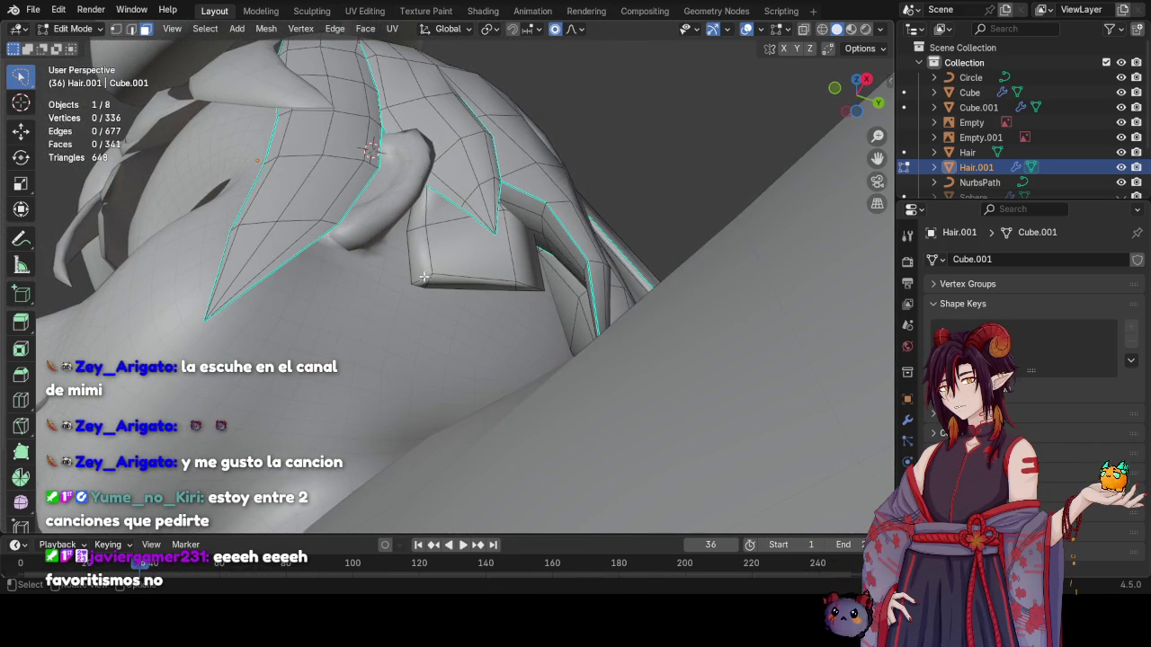
ctrl+click(514, 289)
mouse_move(514, 289)
middle_down()
mouse_move(503, 376)
mouse_move(512, 336)
mouse_move(384, 277)
mouse_move(517, 363)
middle_up()
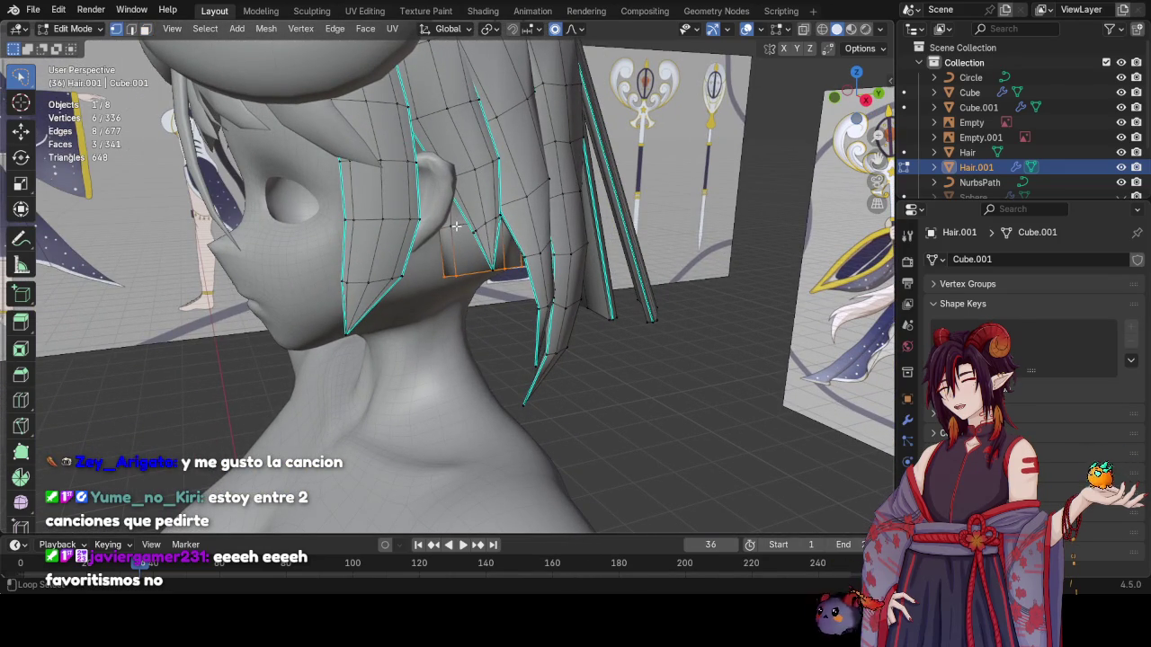
key(ctrl+KP_Add)
key(g)
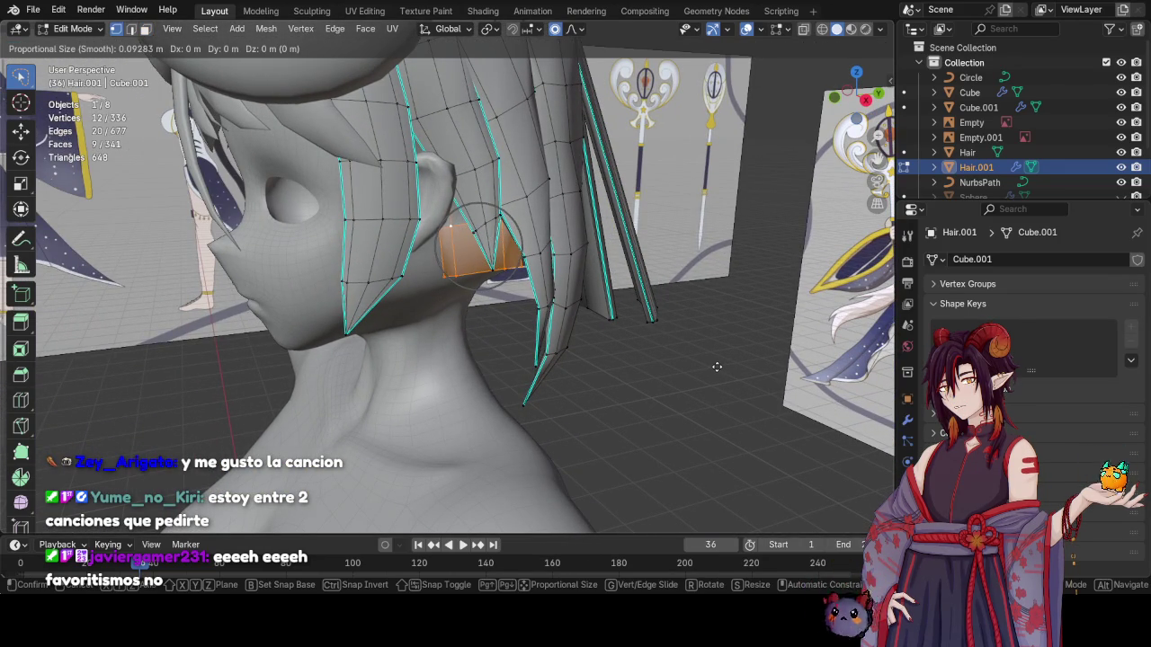
click(665, 383)
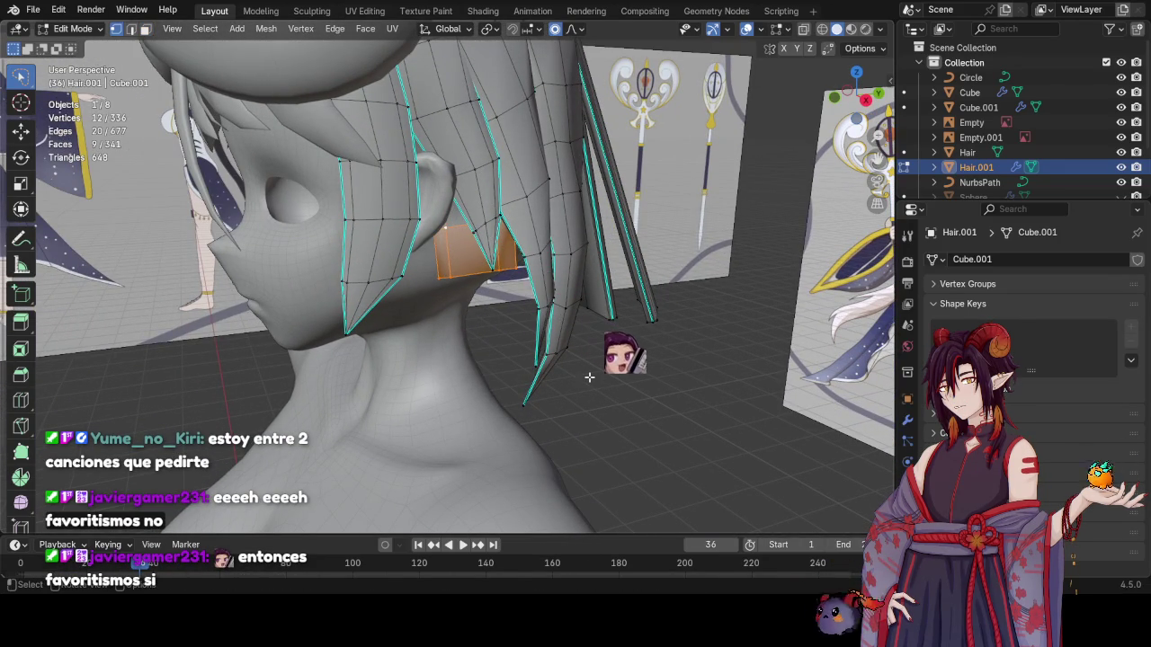
scroll(589, 377, up, 2)
scroll(589, 377, up, 2)
Select a single strand vertex through X-ray and move it into a new position
key(alt+z)
click(635, 260)
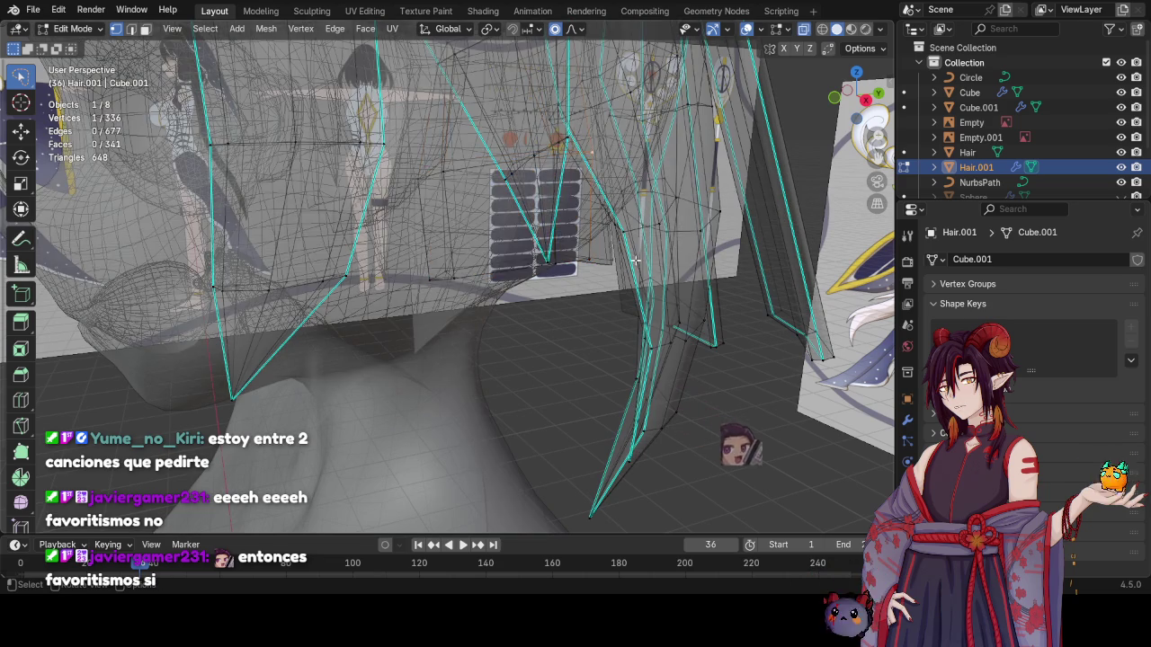
key(alt+z)
scroll(630, 257, up, 3)
scroll(625, 252, up, 2)
scroll(620, 248, up, 2)
scroll(618, 244, up, 1)
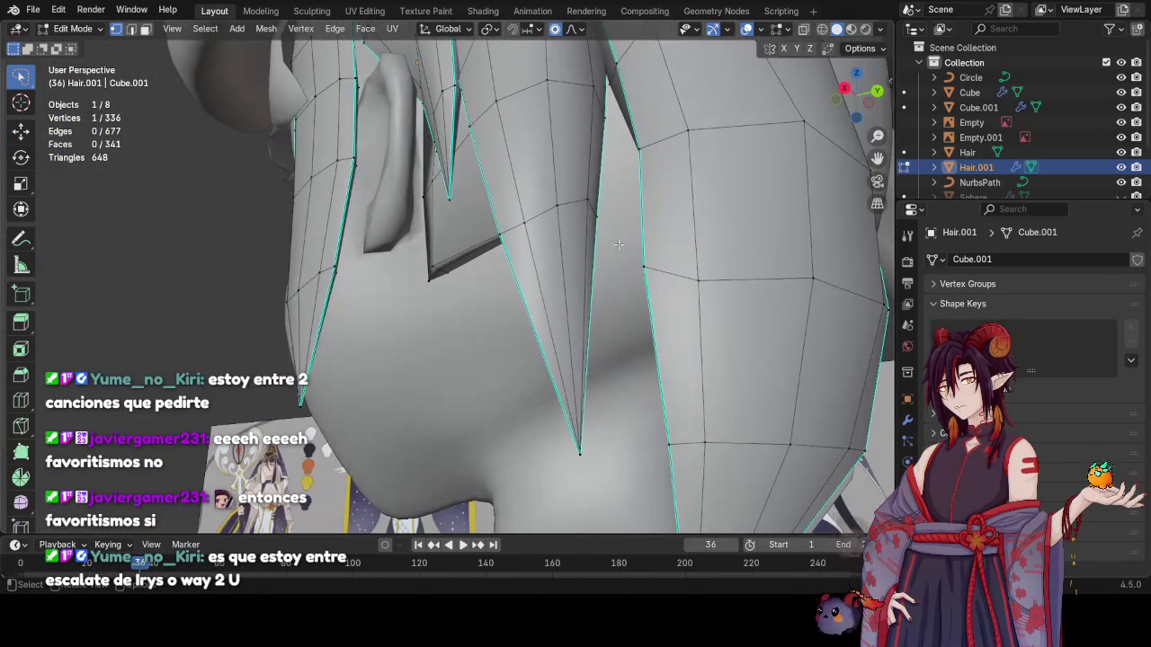
key(g)
click(633, 247)
middle_drag(633, 248, 568, 247)
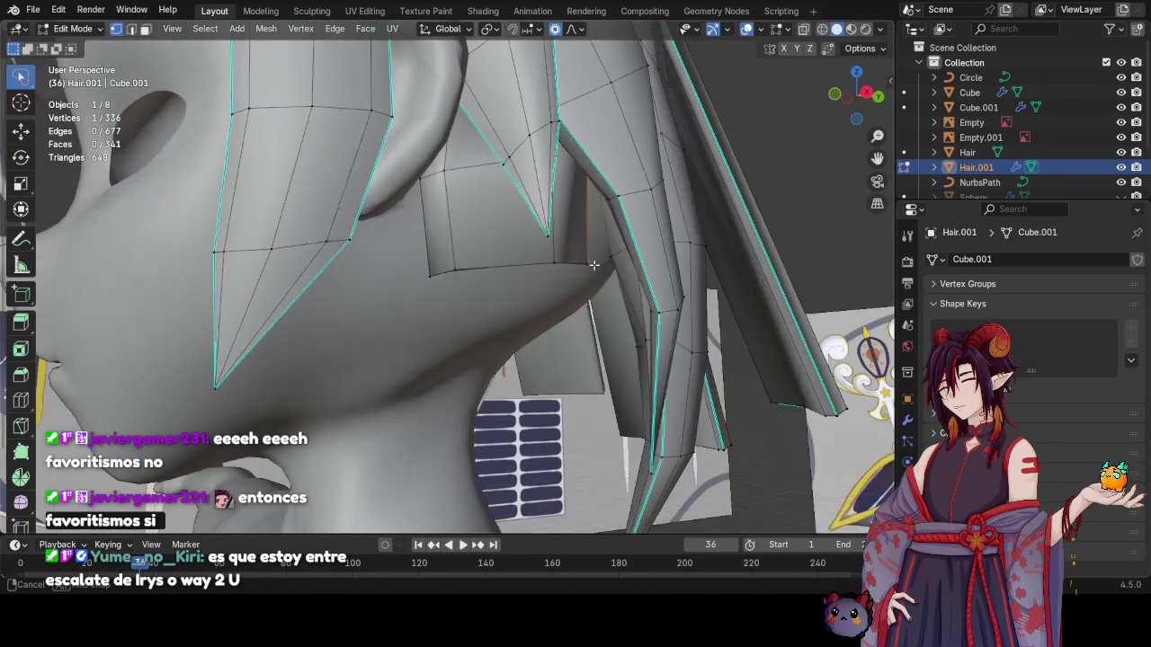
key(ctrl+r)
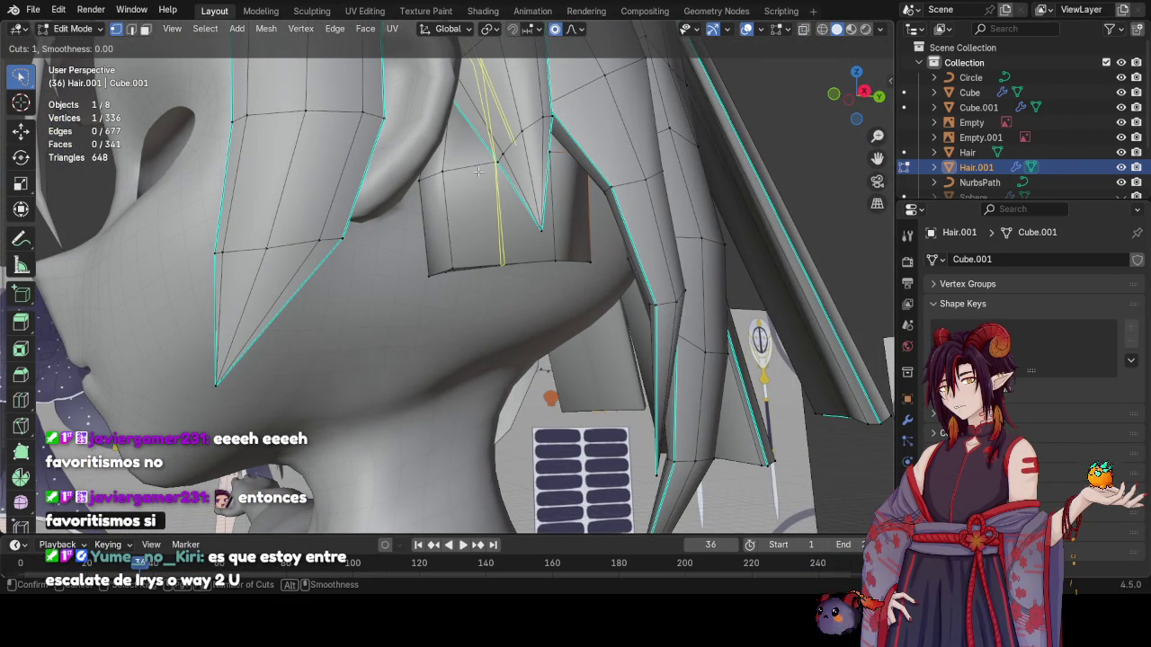
Cancel the loop cut and orbit in close on the boxy hair piece by the neck
key(Escape)
middle_drag(479, 171, 560, 255)
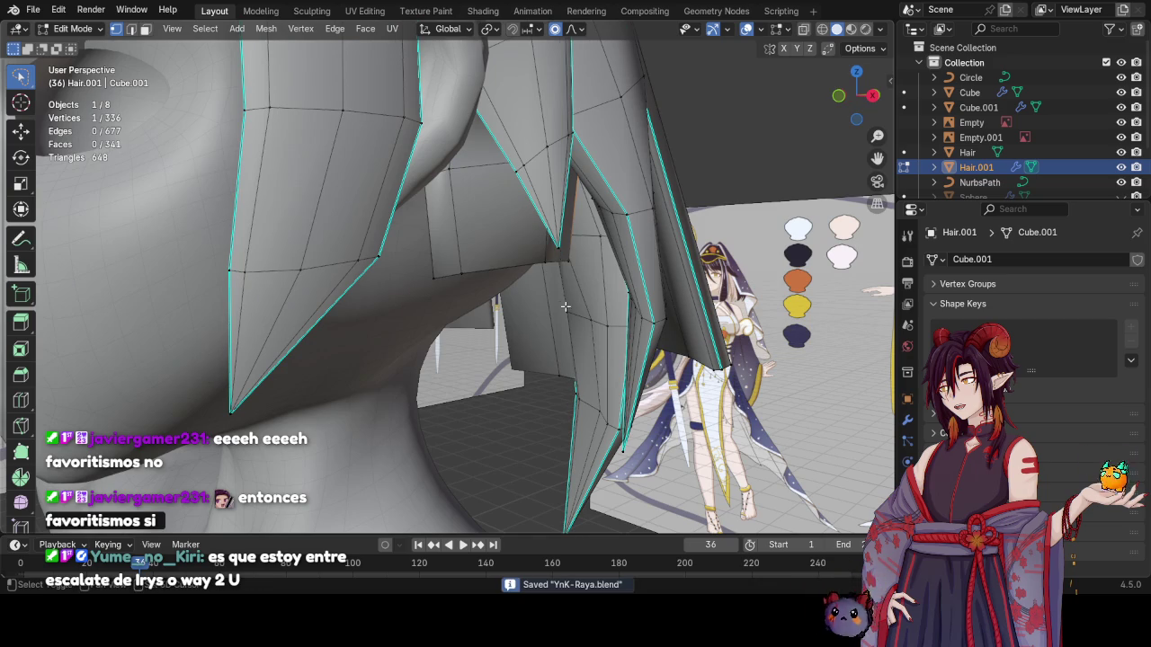
middle_drag(564, 307, 549, 269)
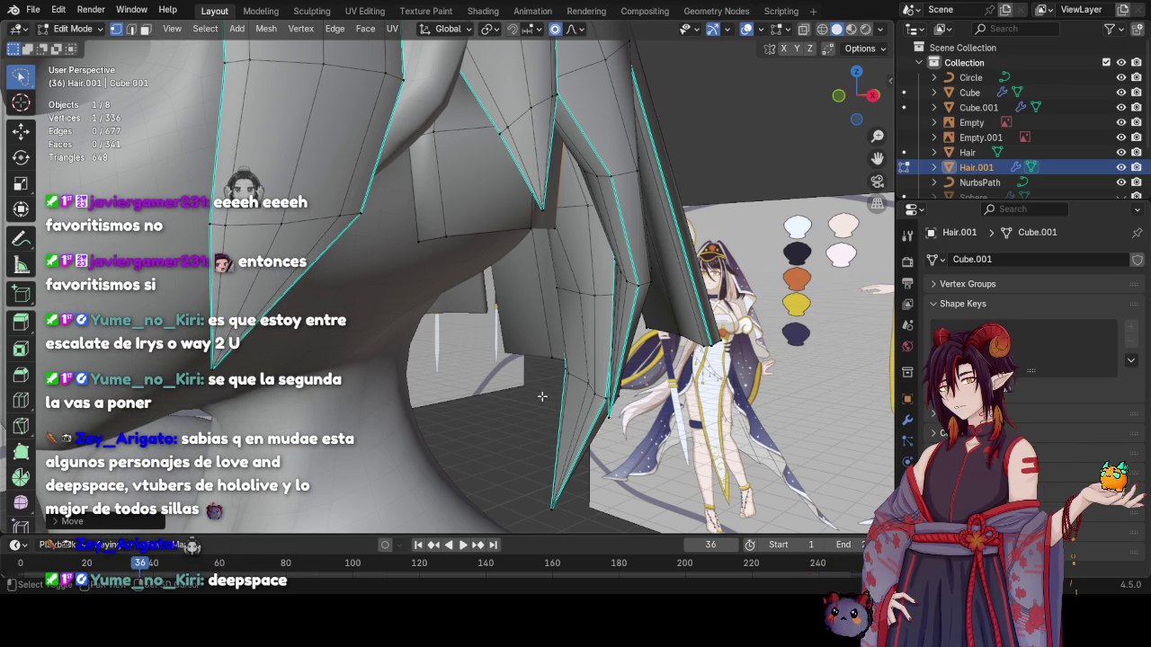
middle_drag(542, 397, 565, 368)
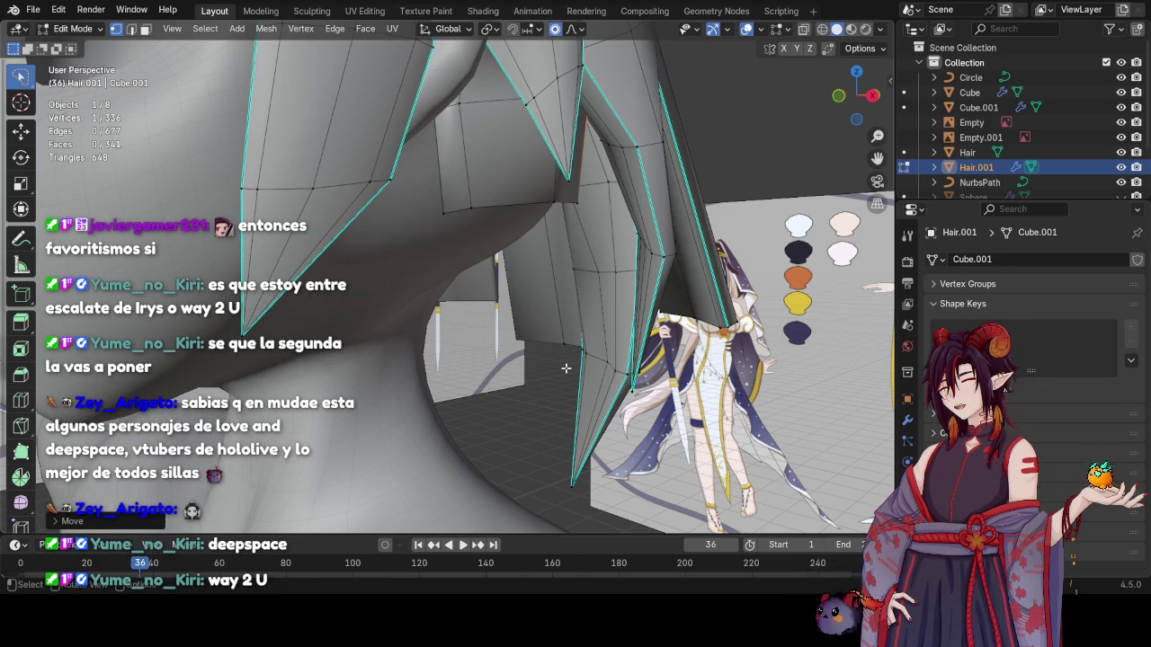
mouse_move(566, 368)
middle_down()
mouse_move(556, 375)
mouse_move(539, 278)
mouse_move(496, 301)
mouse_move(523, 329)
middle_up()
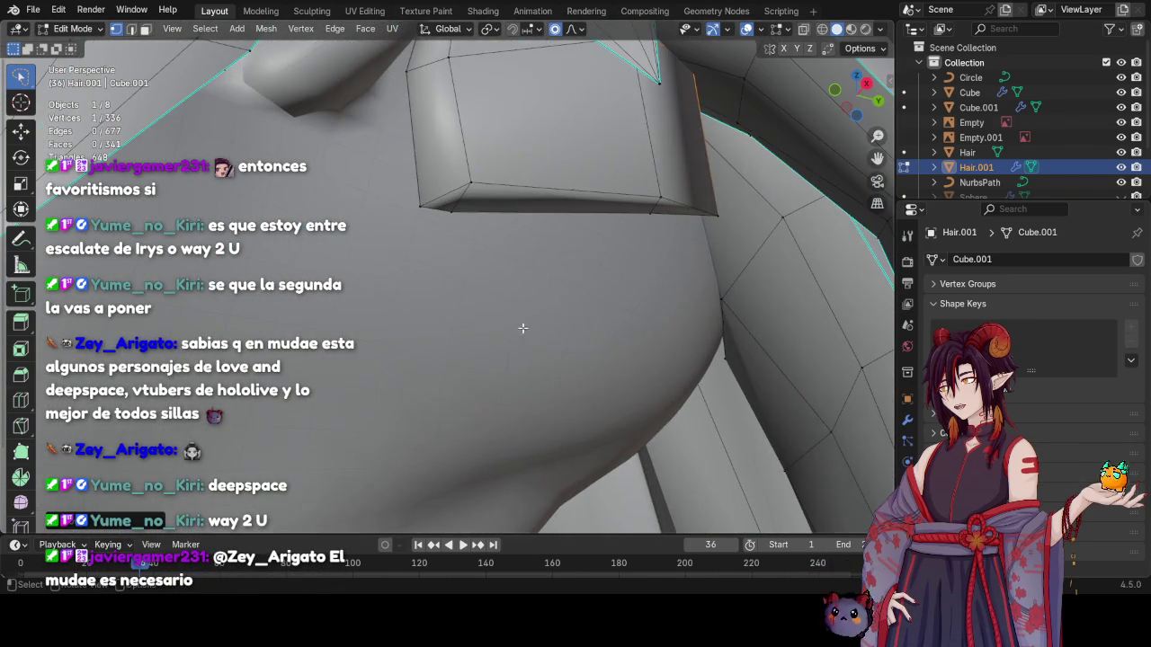
Extrude the boxy strand's bottom strip downward in Right view and ease the new edge with proportional editing
ctrl+click(658, 207)
key(KP_3)
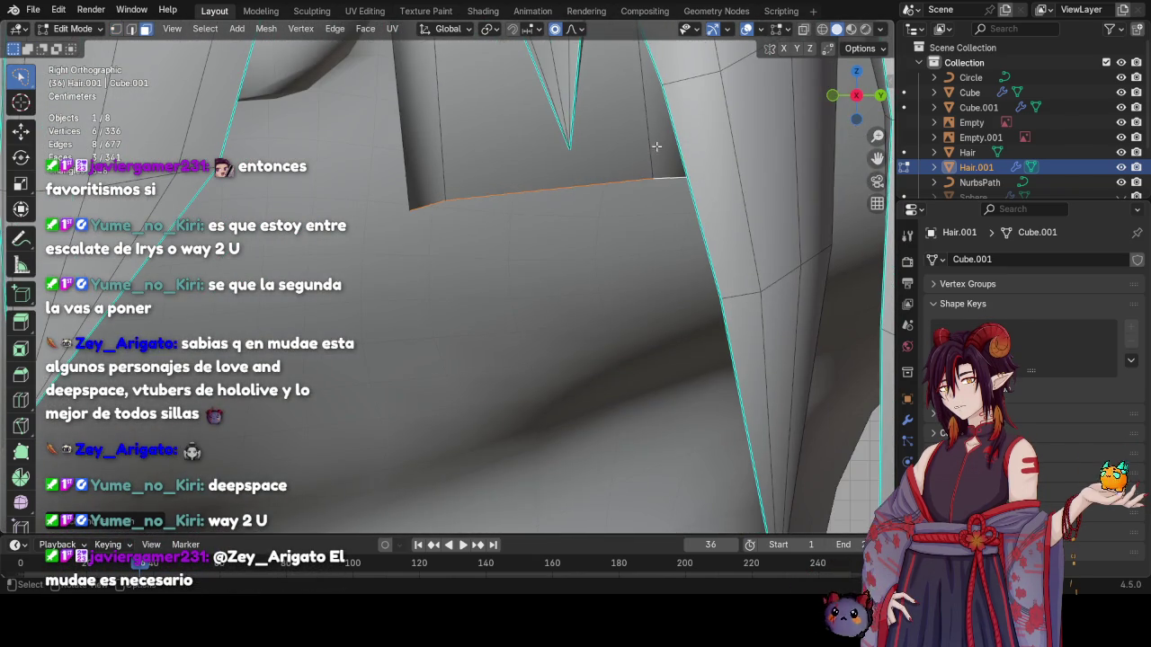
scroll(656, 146, down, 3)
scroll(657, 145, down, 2)
key(e)
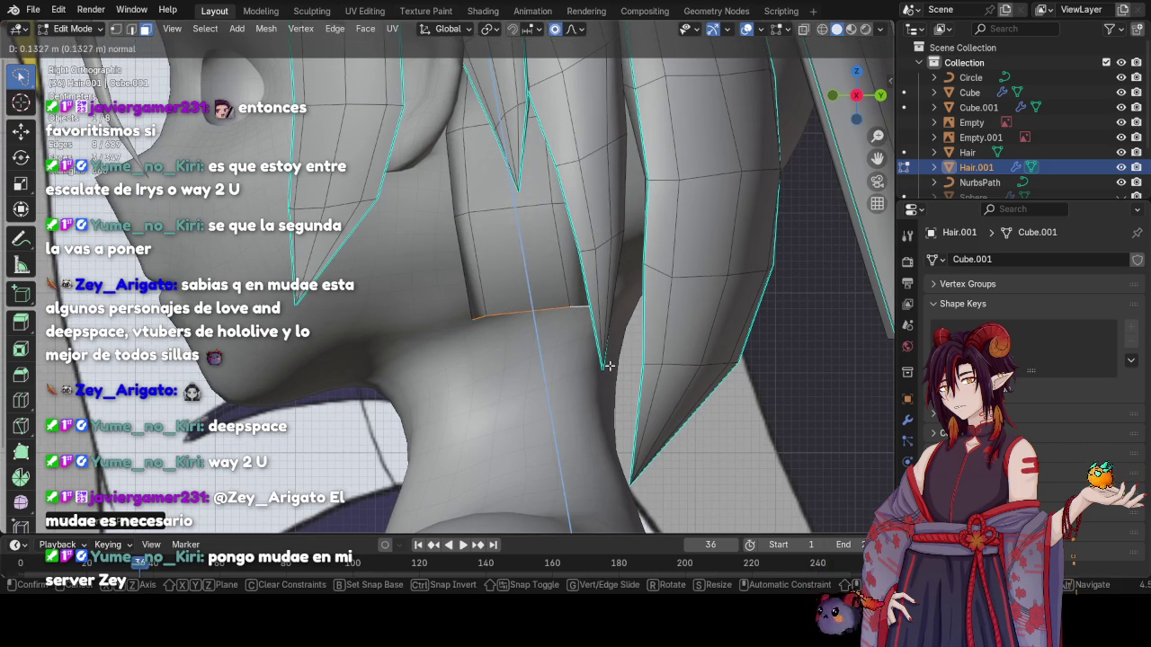
click(609, 366)
key(g)
scroll(601, 373, down, 4)
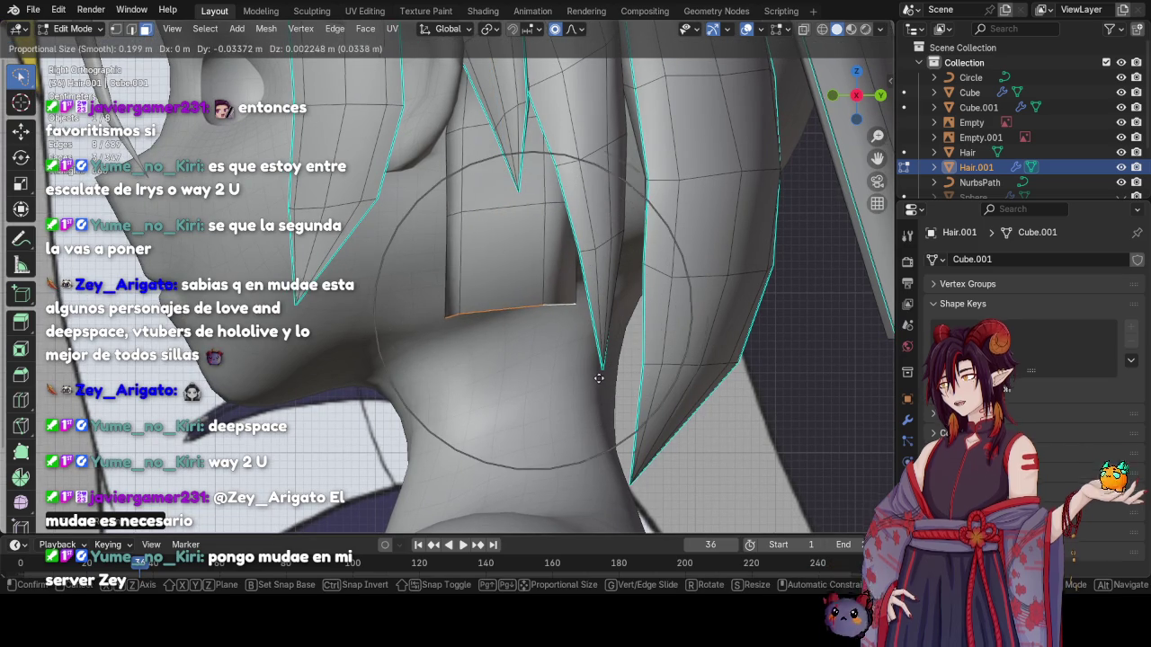
click(599, 379)
middle_drag(599, 379, 591, 385)
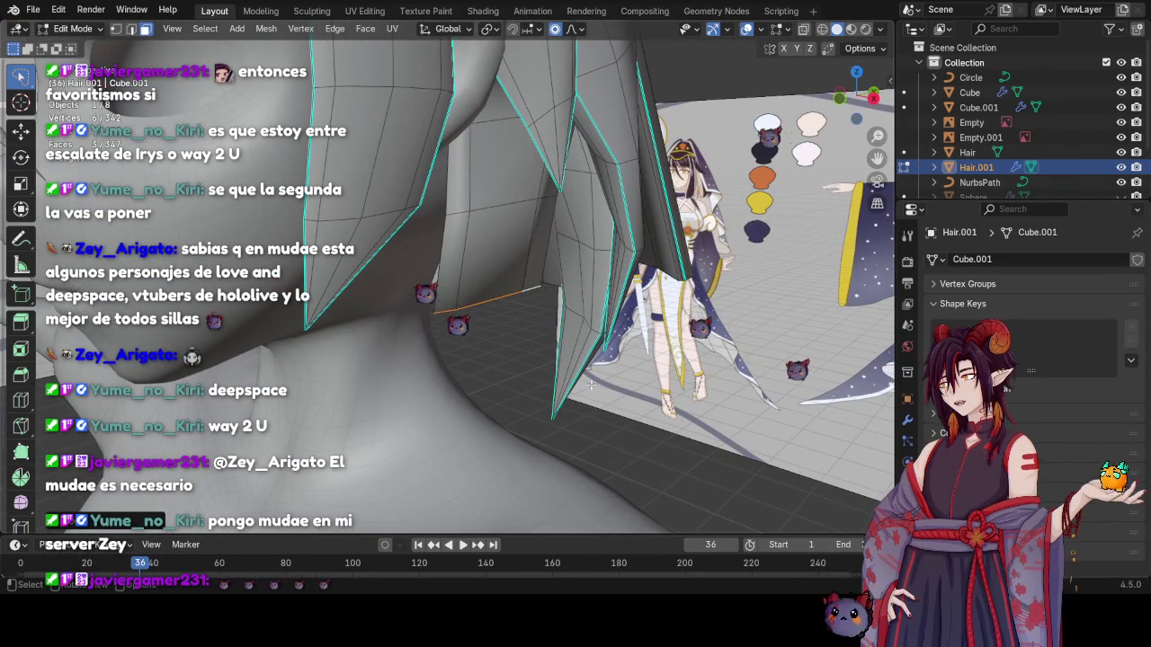
mouse_move(591, 385)
middle_down()
mouse_move(508, 406)
mouse_move(614, 397)
mouse_move(577, 374)
middle_up()
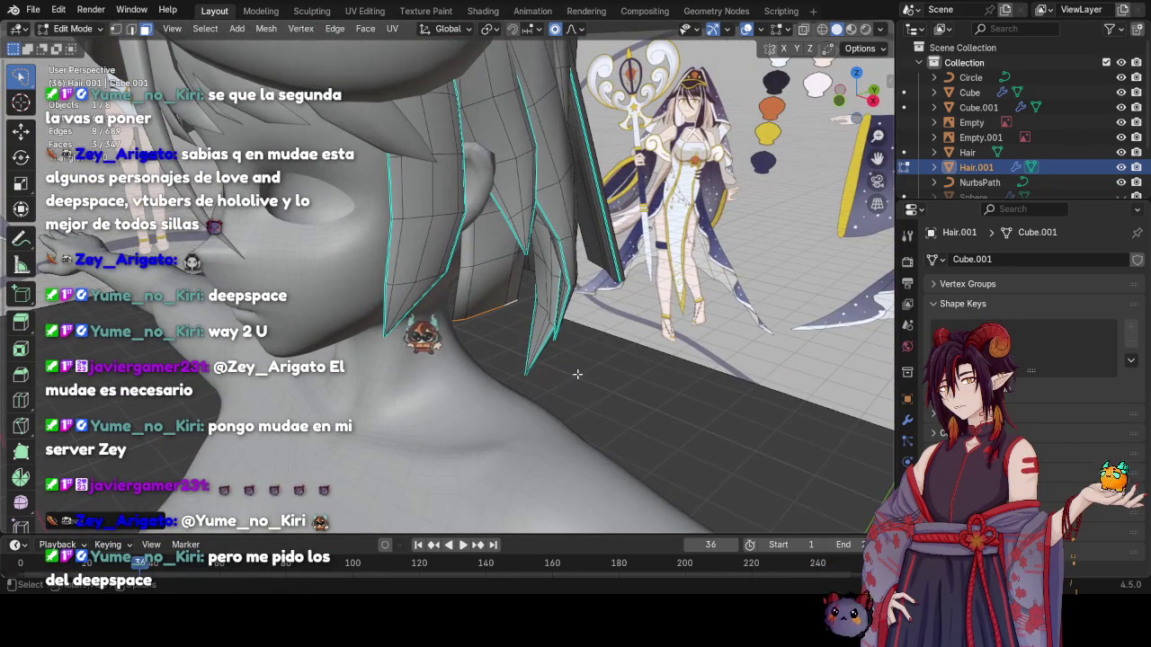
Nudge the hair vertices with proportional falloff, viewing the strands up close
scroll(578, 374, up, 4)
middle_drag(578, 374, 553, 241)
key(g)
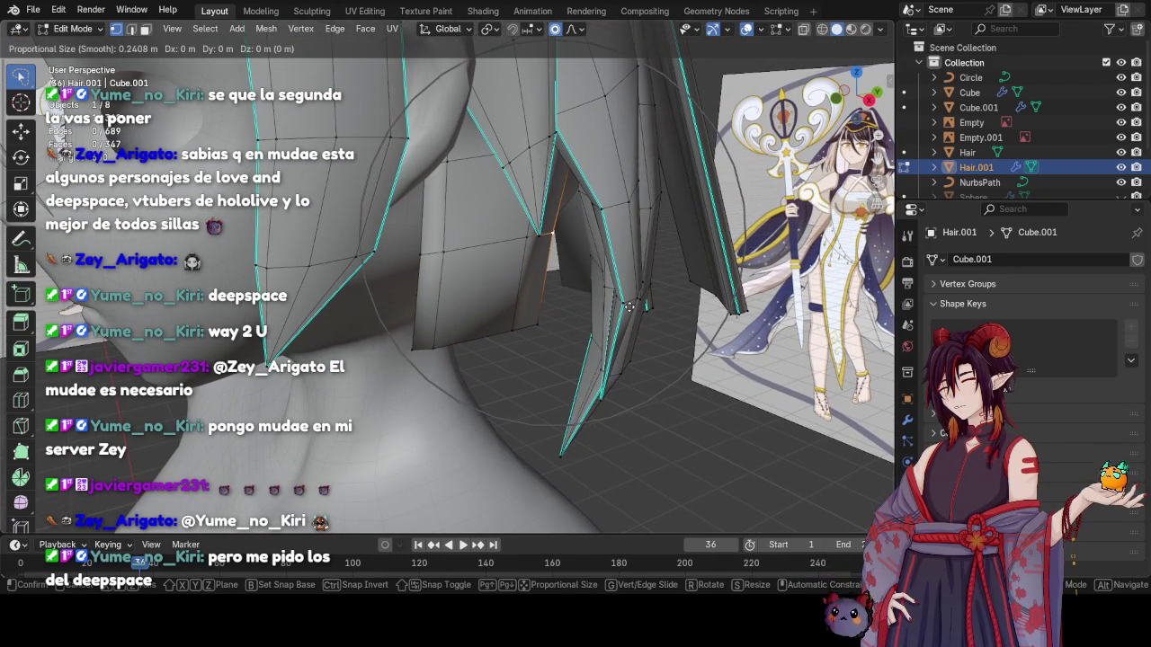
click(654, 310)
mouse_move(653, 310)
middle_down()
mouse_move(540, 245)
mouse_move(512, 304)
middle_up()
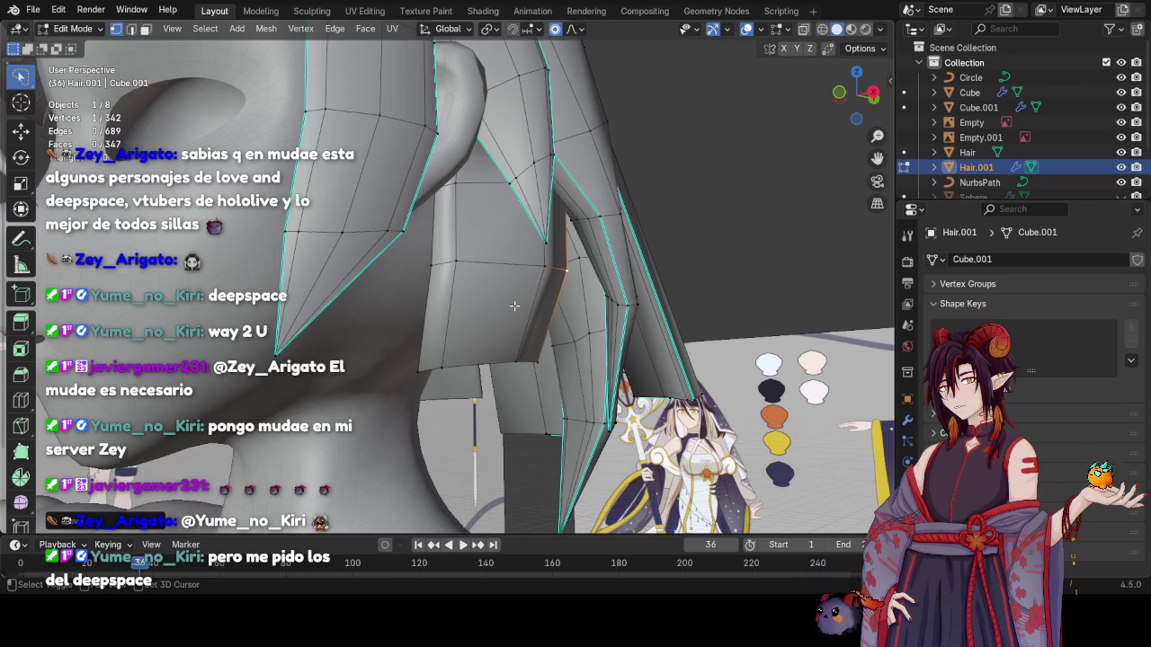
middle_drag(514, 306, 463, 303)
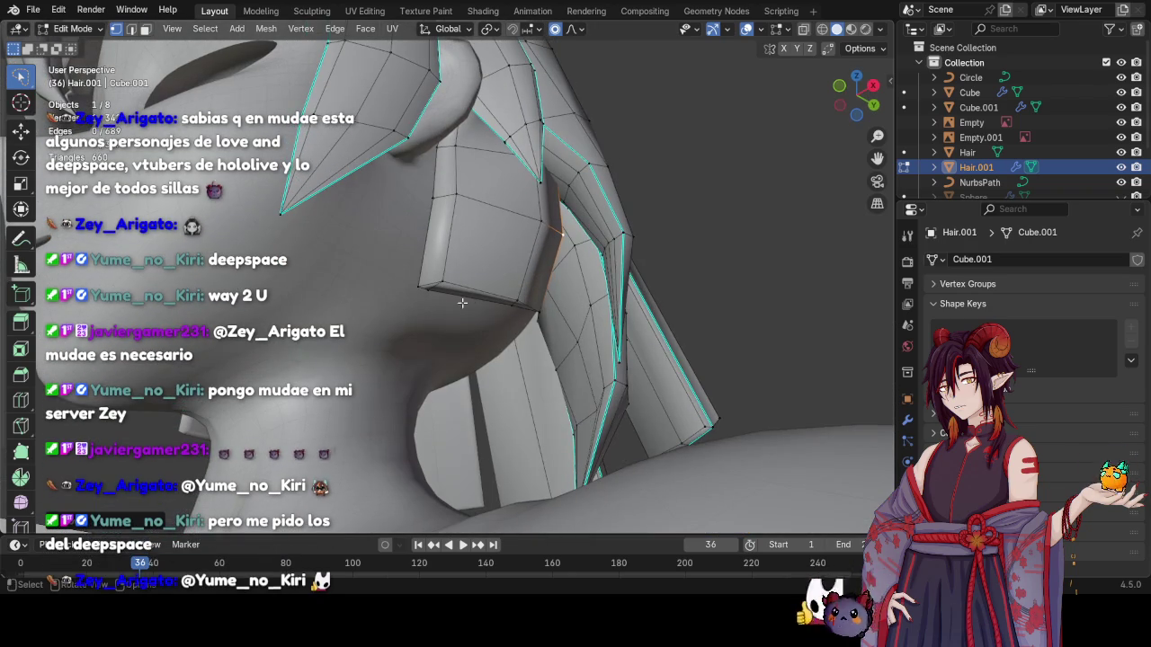
Extrude the boxy piece's bottom edge loop downward, trial-merge it into a tip, then undo the merge
alt+click(483, 300)
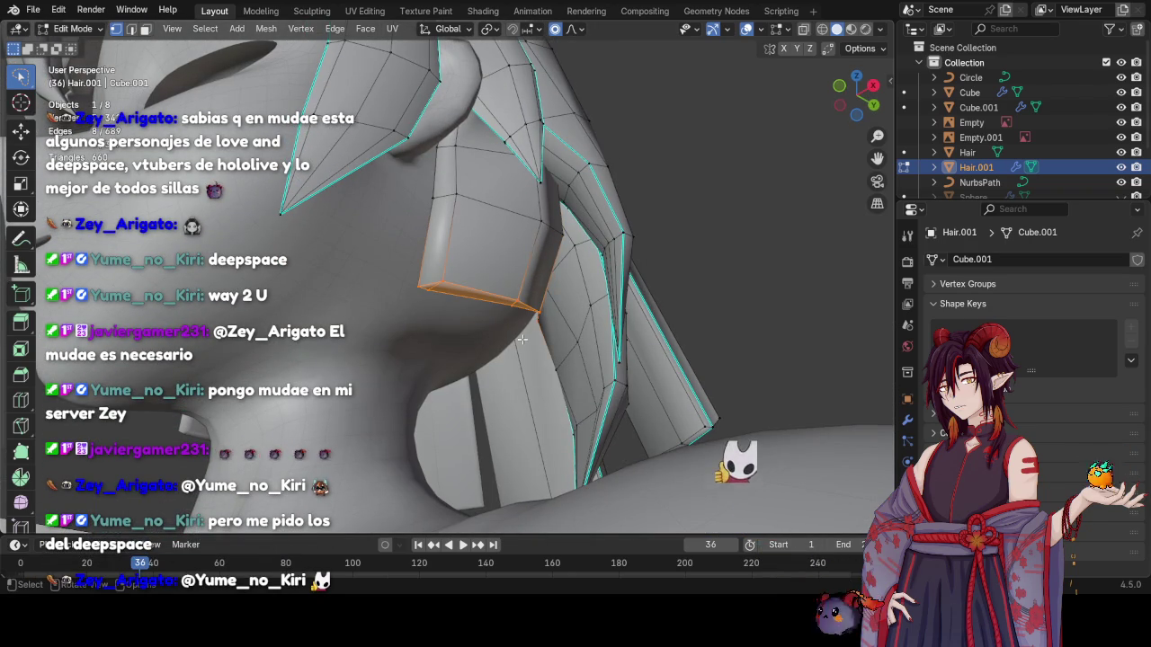
key(KP_3)
key(e)
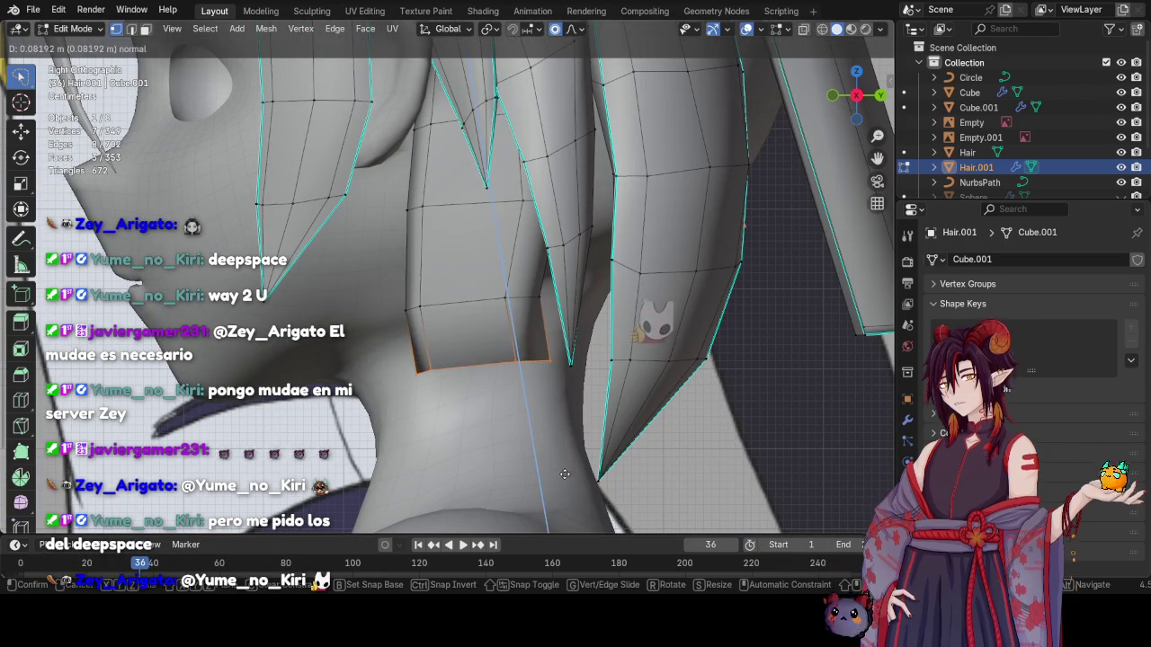
click(565, 474)
key(g)
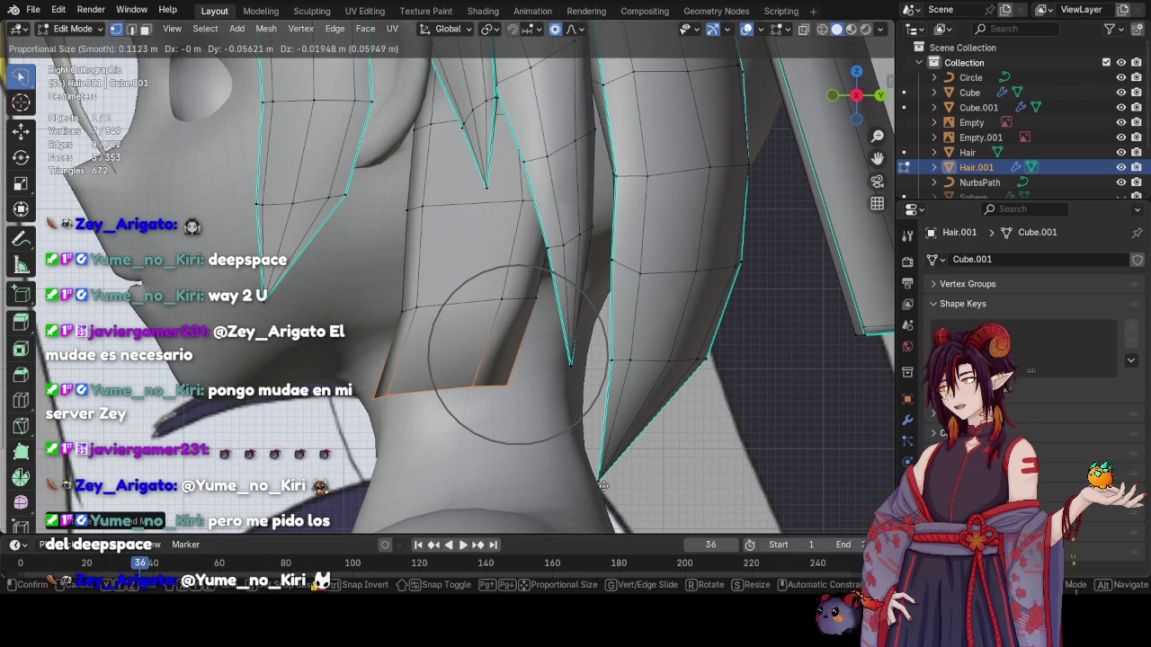
click(603, 485)
key(m)
mouse_move(603, 486)
middle_down()
mouse_move(602, 403)
mouse_move(633, 374)
middle_up()
key(ctrl+z)
key(ctrl+z)
key(ctrl+z)
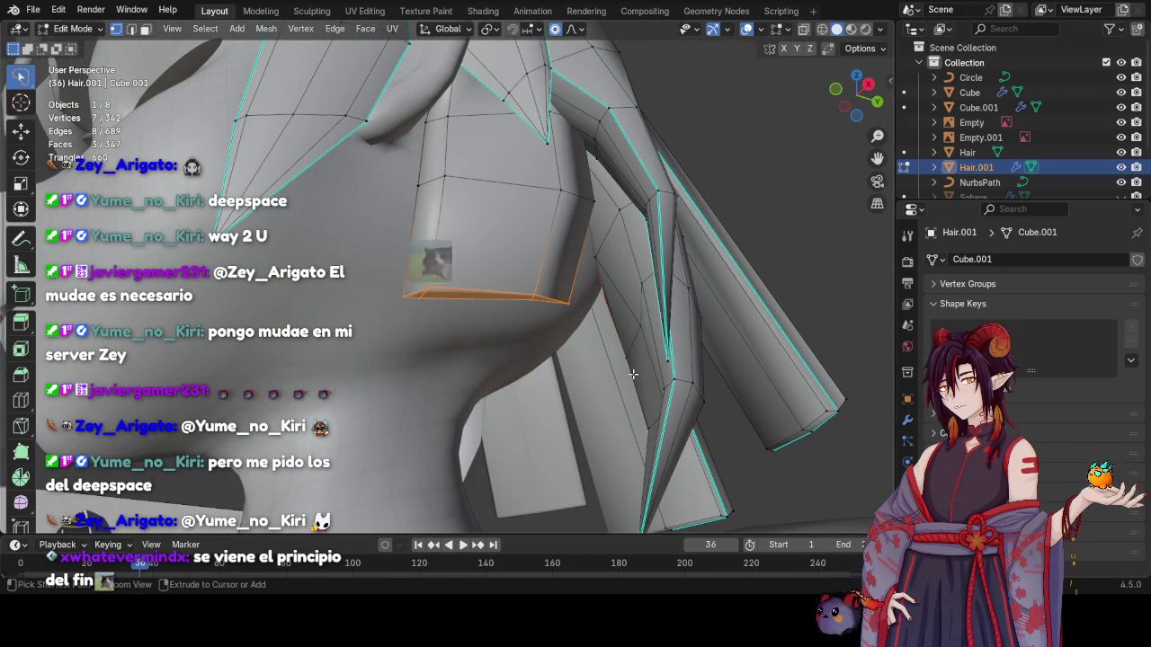
Re-extrude the bottom loop lower, merge it at center into a point, and shift it over the neck
key(e)
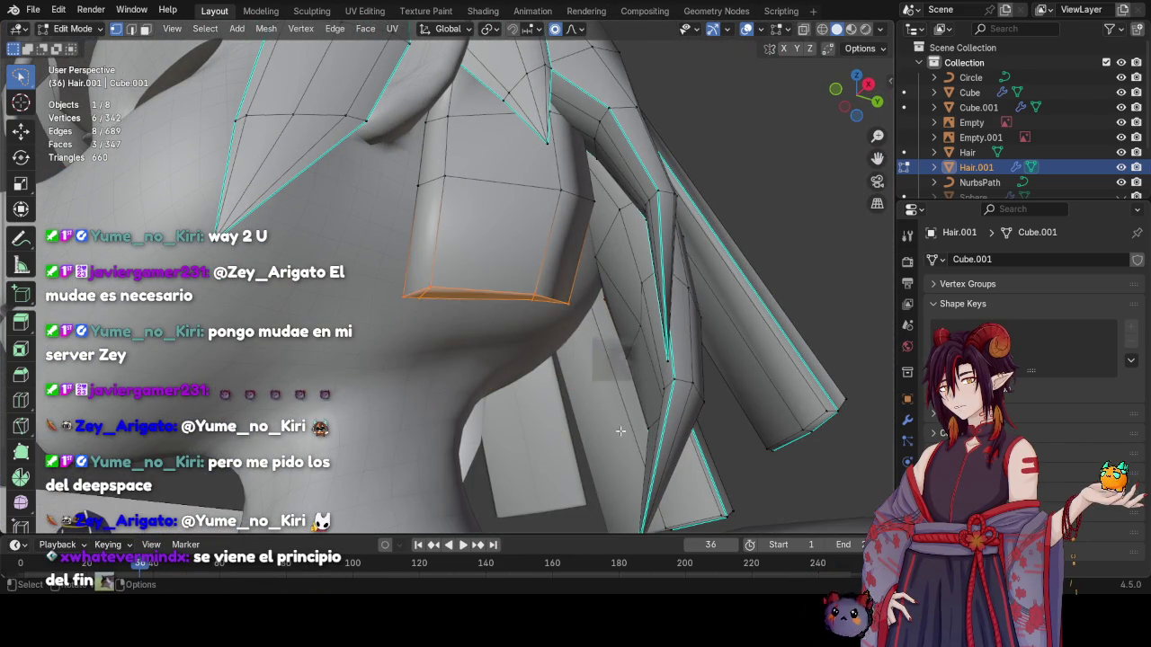
middle_drag(579, 331, 684, 450)
click(710, 492)
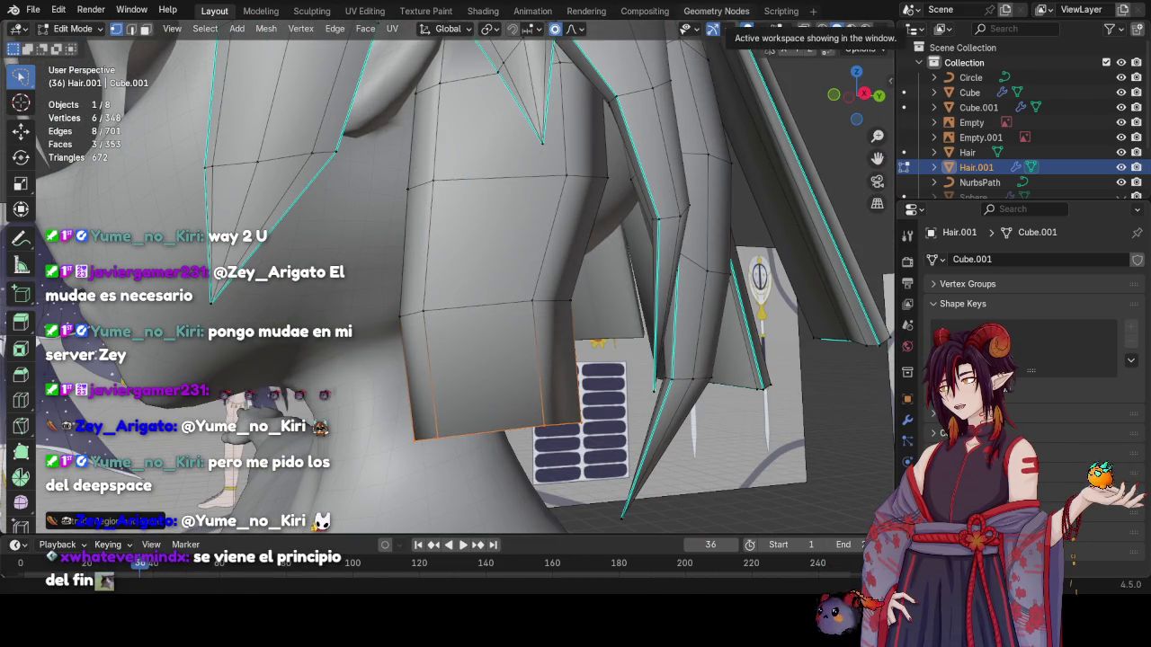
key(m)
click(628, 189)
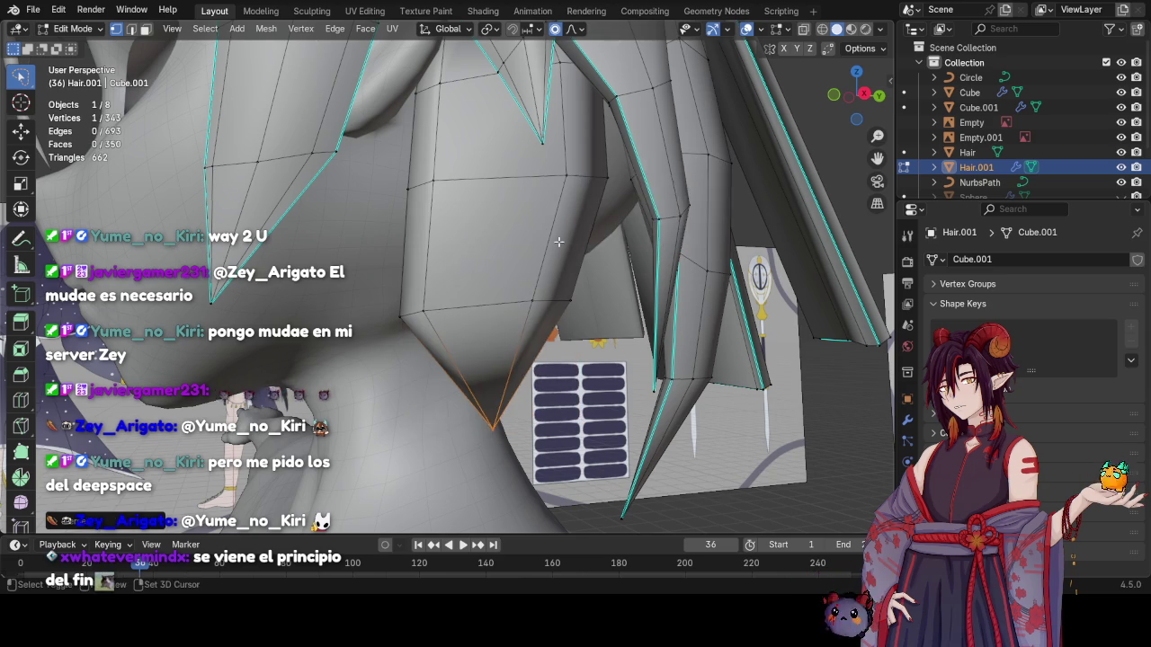
mouse_move(690, 191)
middle_down()
mouse_move(649, 257)
mouse_move(614, 266)
middle_up()
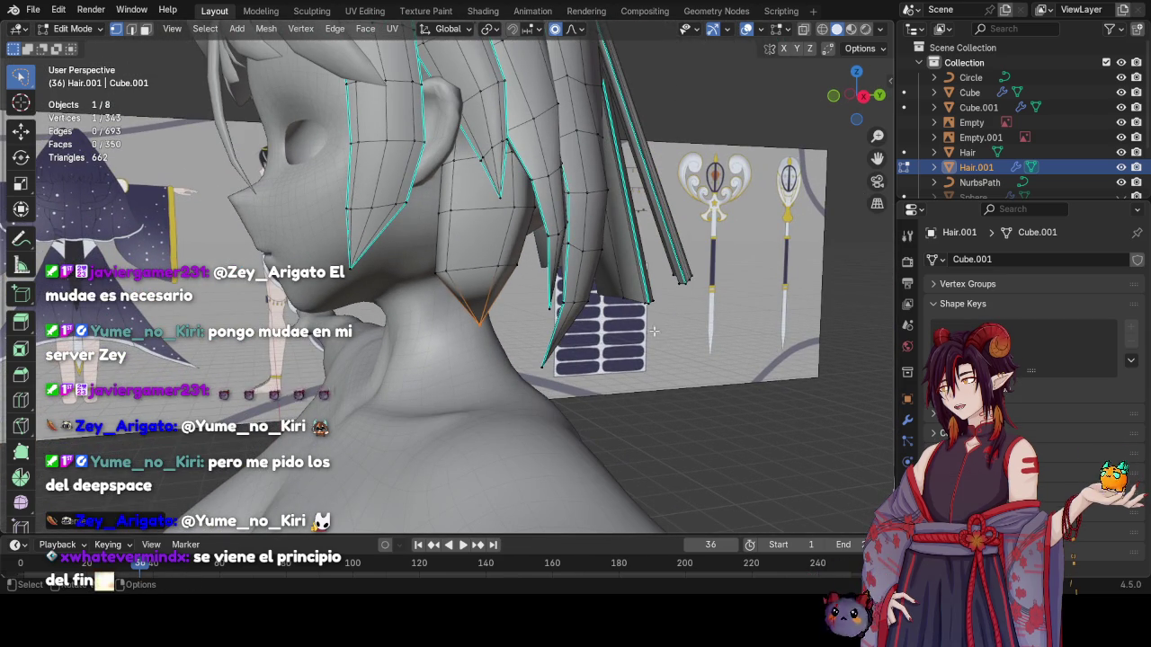
key(g)
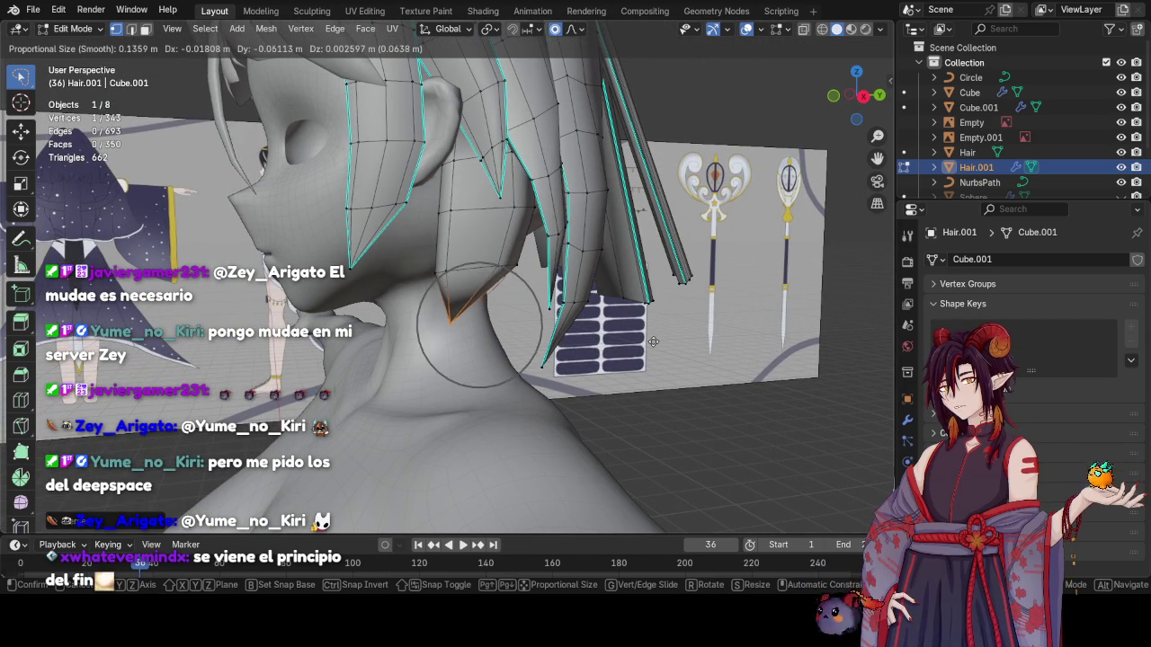
click(566, 306)
Edge Slide the loop across the hair strand to reshape its lower part
alt+click(473, 268)
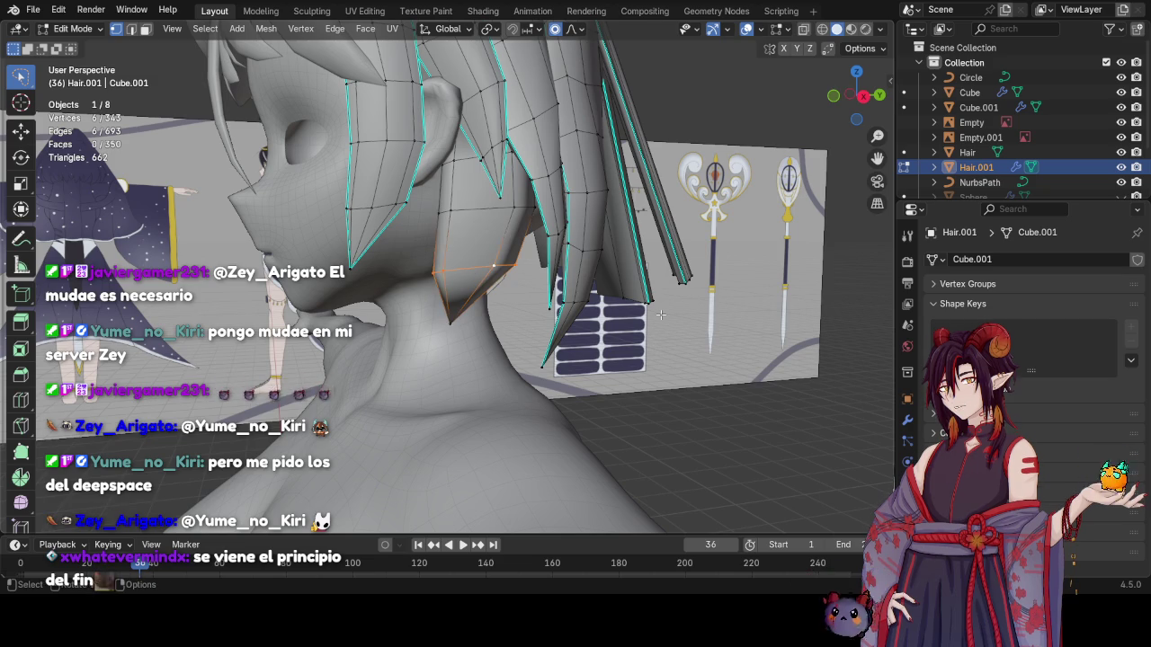
key(g)
key(g)
click(661, 312)
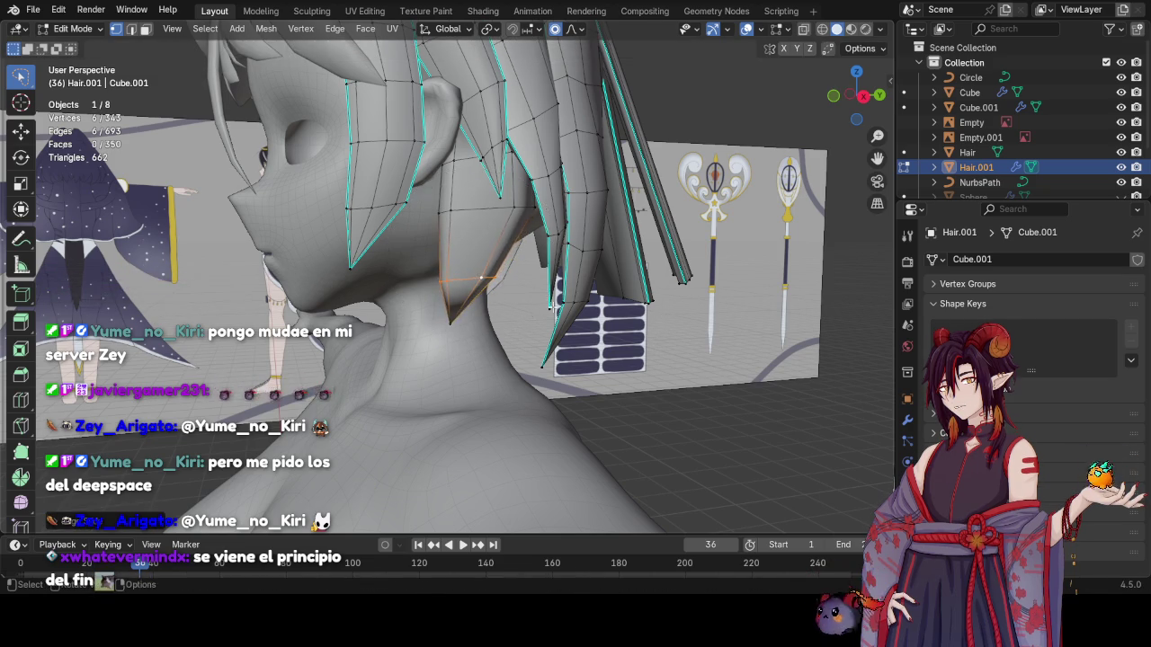
mouse_move(660, 313)
middle_down()
mouse_move(510, 320)
mouse_move(605, 250)
mouse_move(558, 293)
middle_up()
Pull the selected strand loop into a new position using proportional falloff
scroll(558, 293, up, 3)
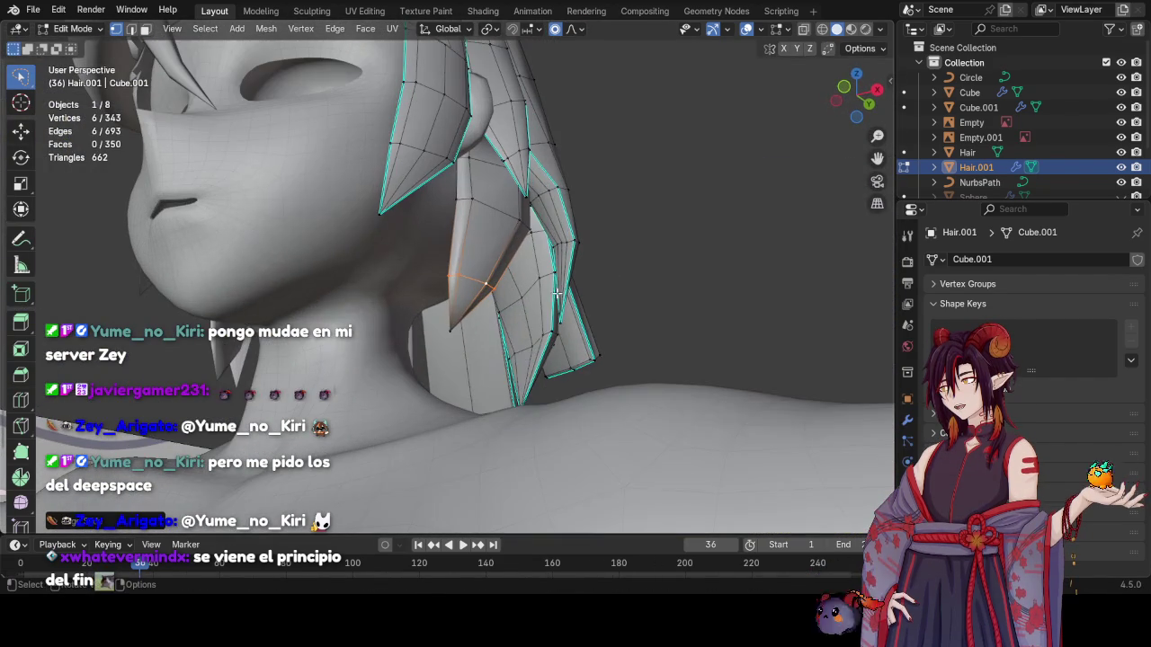
key(alt+s)
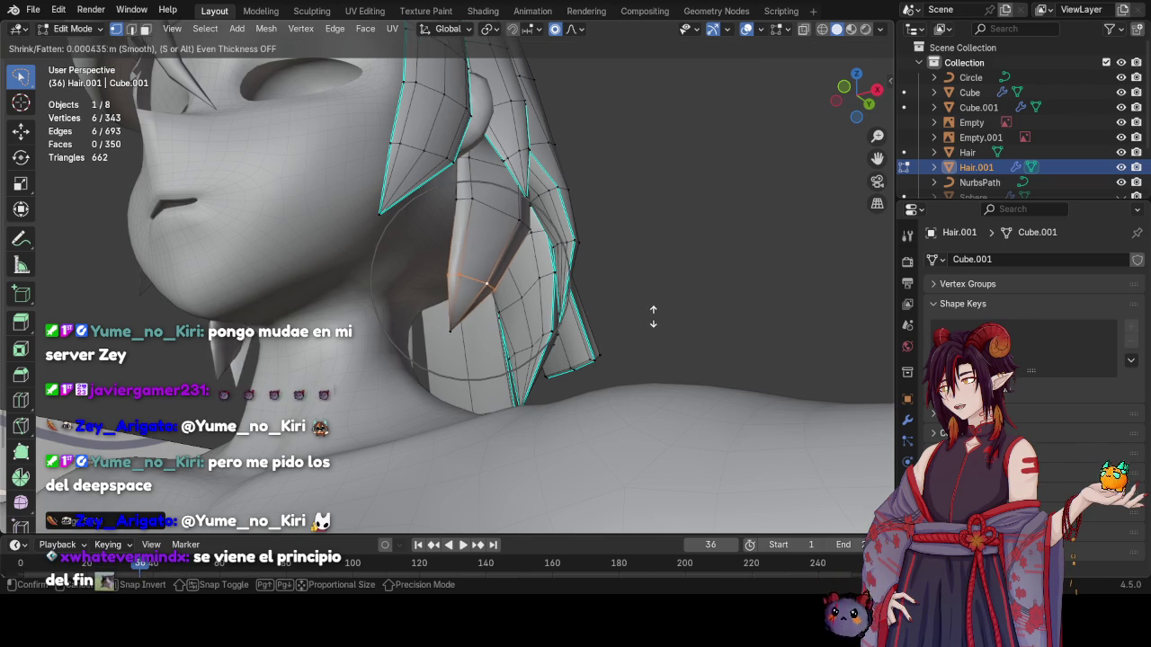
key(Escape)
key(s)
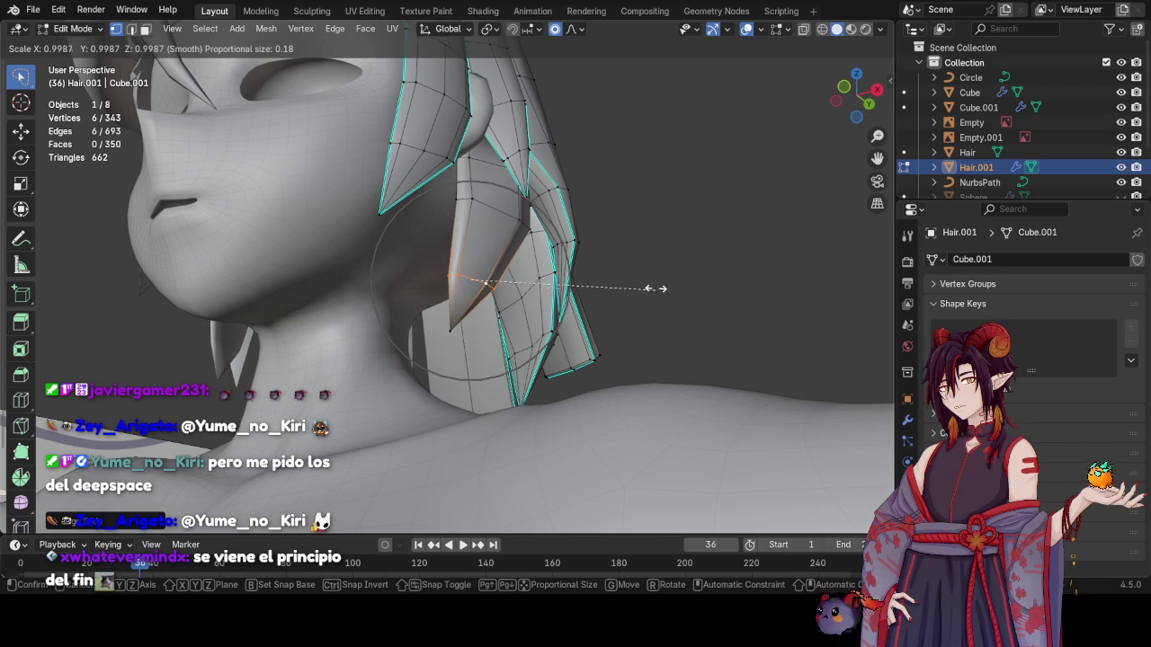
key(Escape)
key(g)
alt+middle_drag(669, 267, 624, 321)
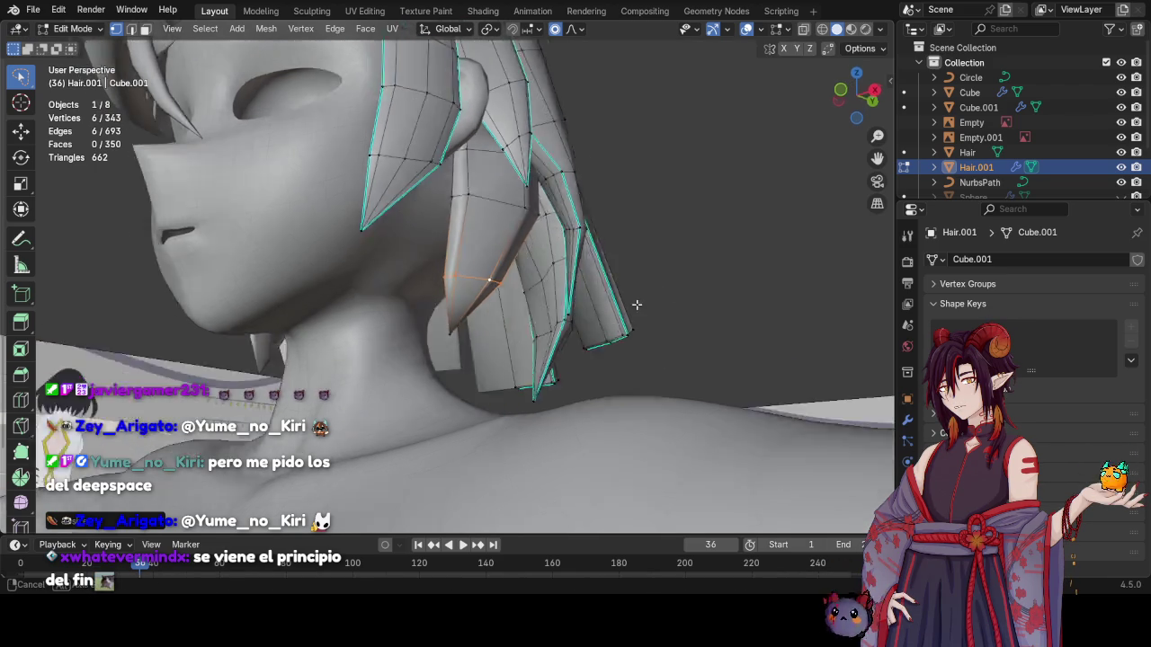
click(627, 315)
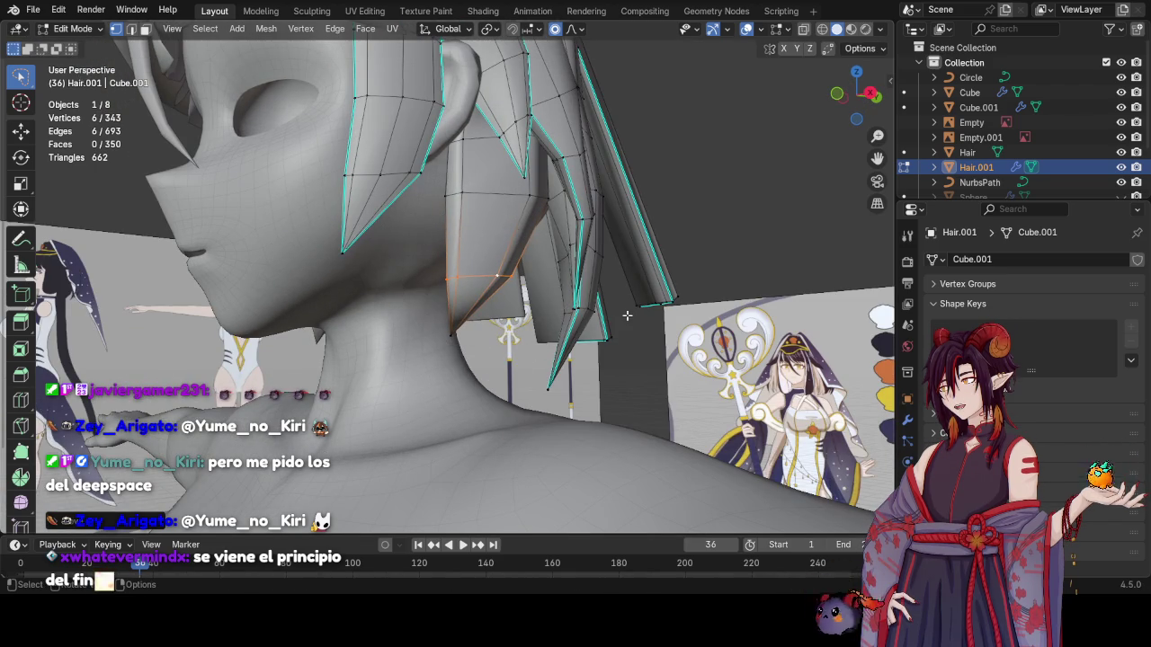
Add a new loop across the hair strand and position it
key(e)
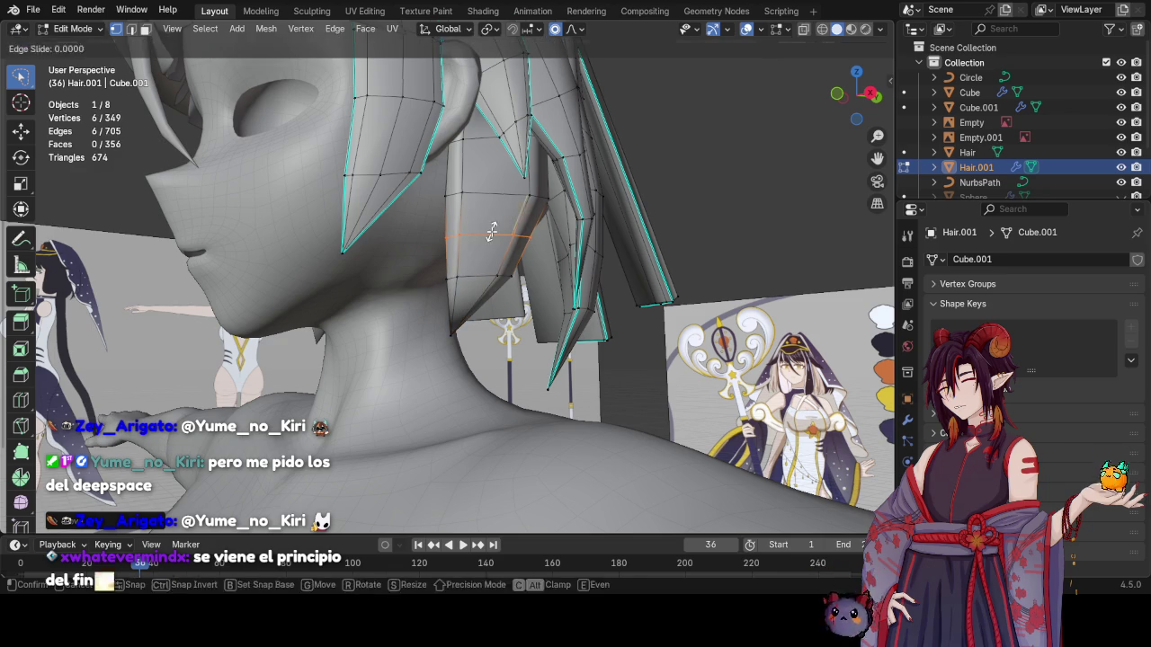
click(595, 272)
key(s)
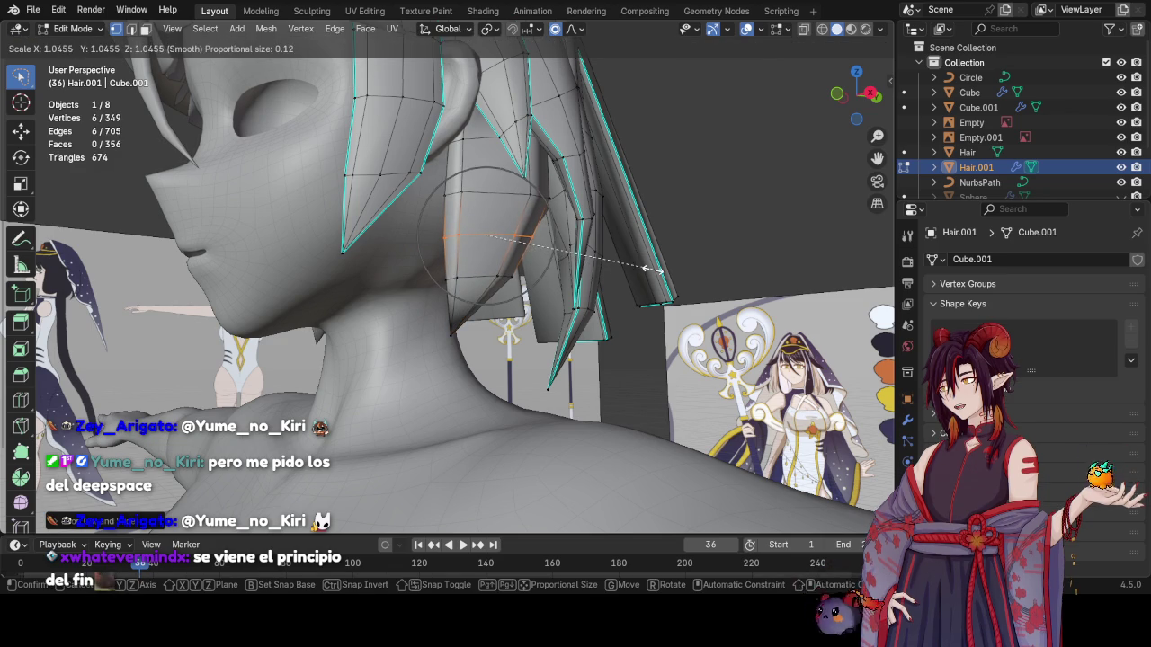
key(g)
click(668, 270)
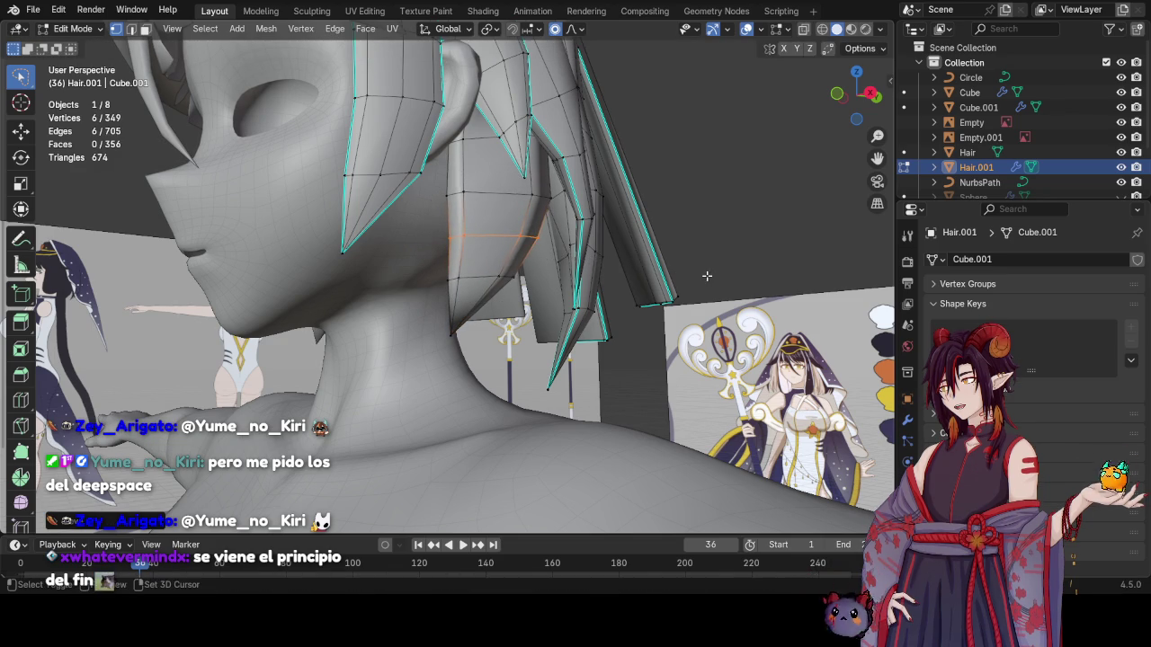
Rotate and lower the strand's bottom edge to angle the tip
click(487, 279)
key(r)
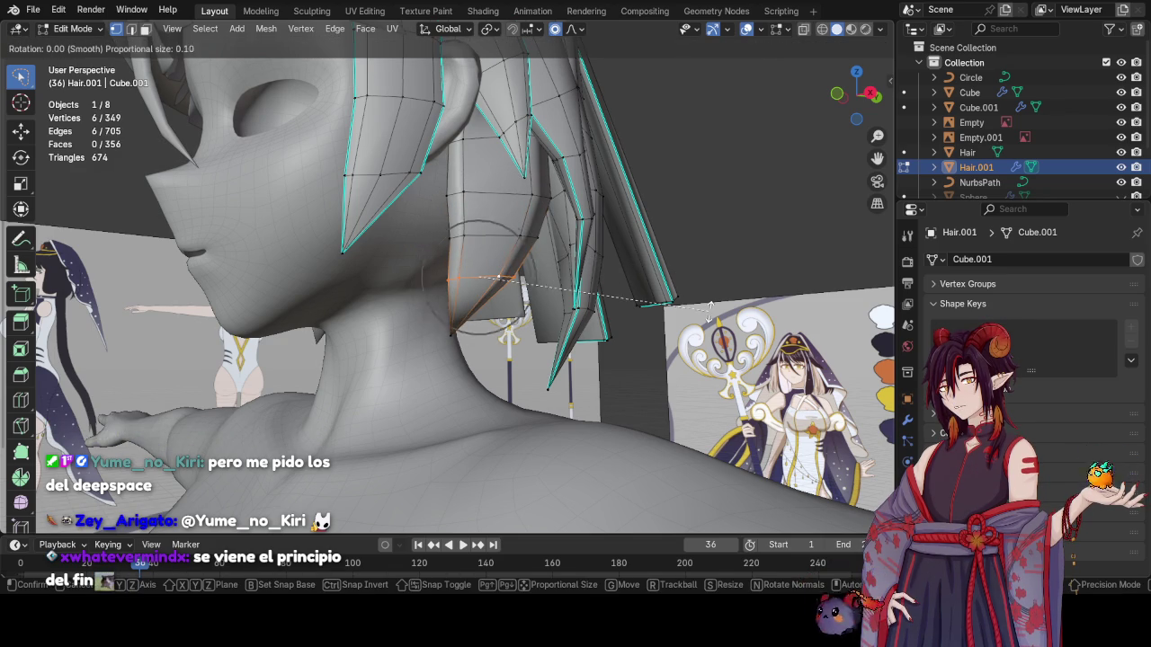
click(702, 322)
key(g)
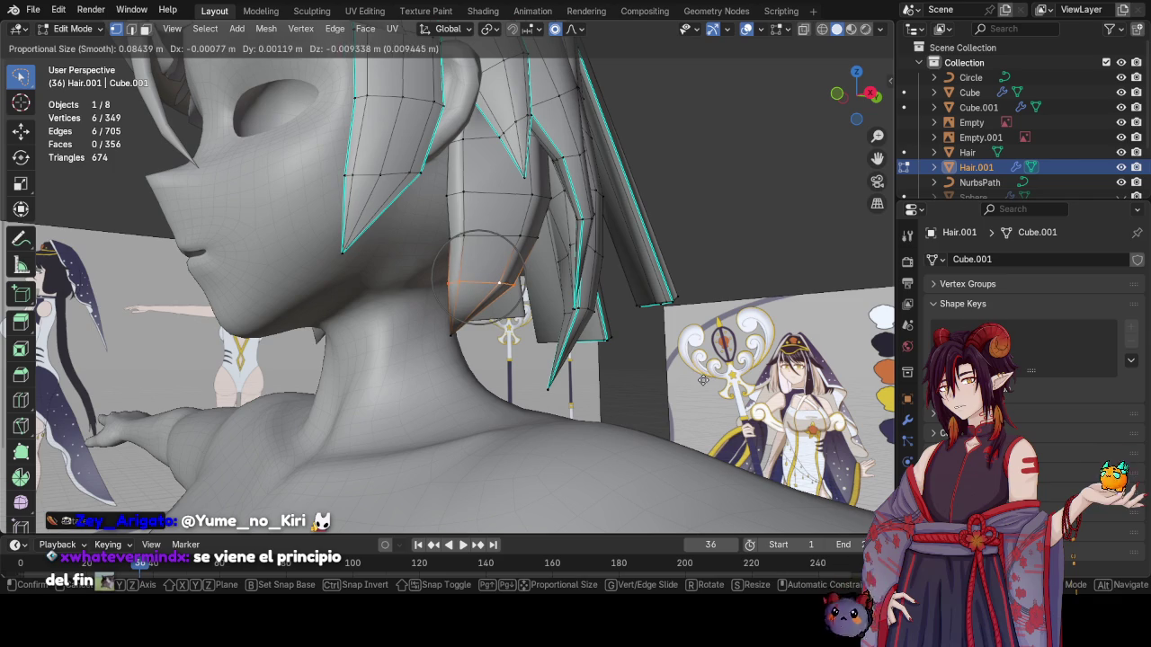
click(704, 379)
Shift the upper edge loop with proportional falloff, then check the hair from around the character
alt+click(503, 241)
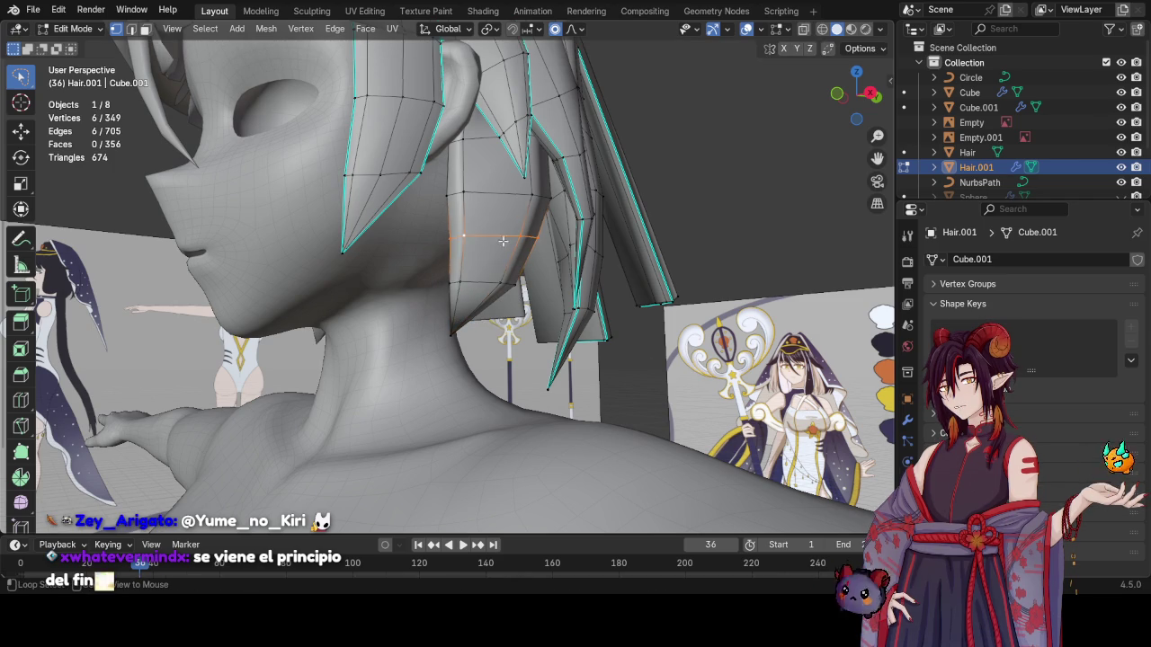
key(g)
click(719, 302)
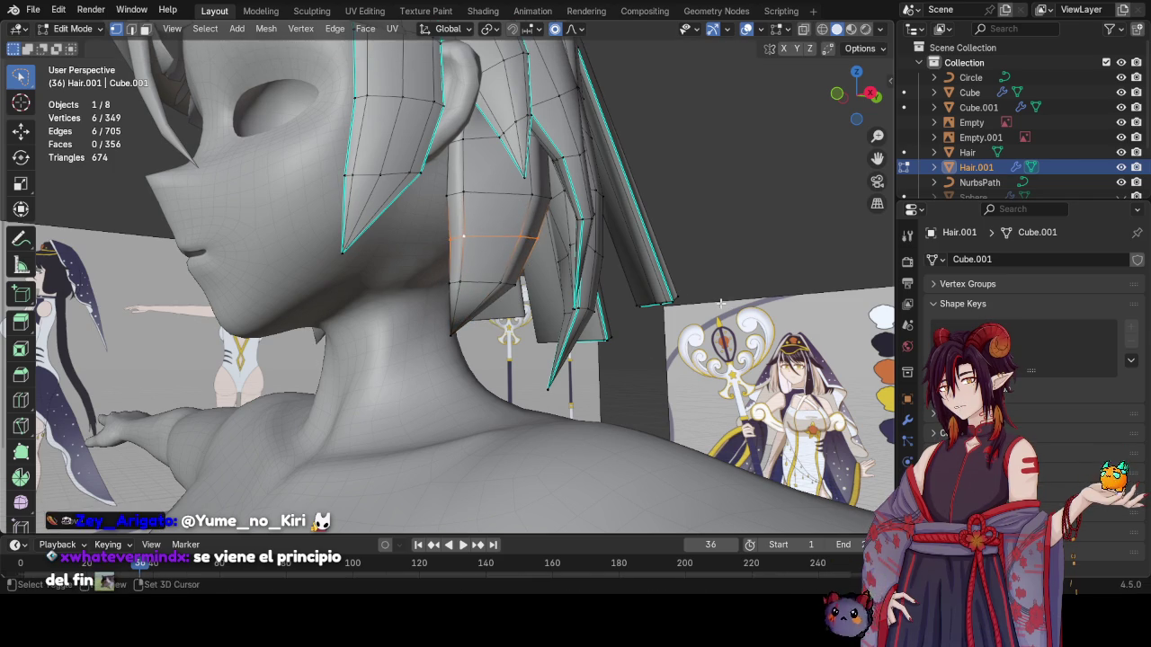
key(s)
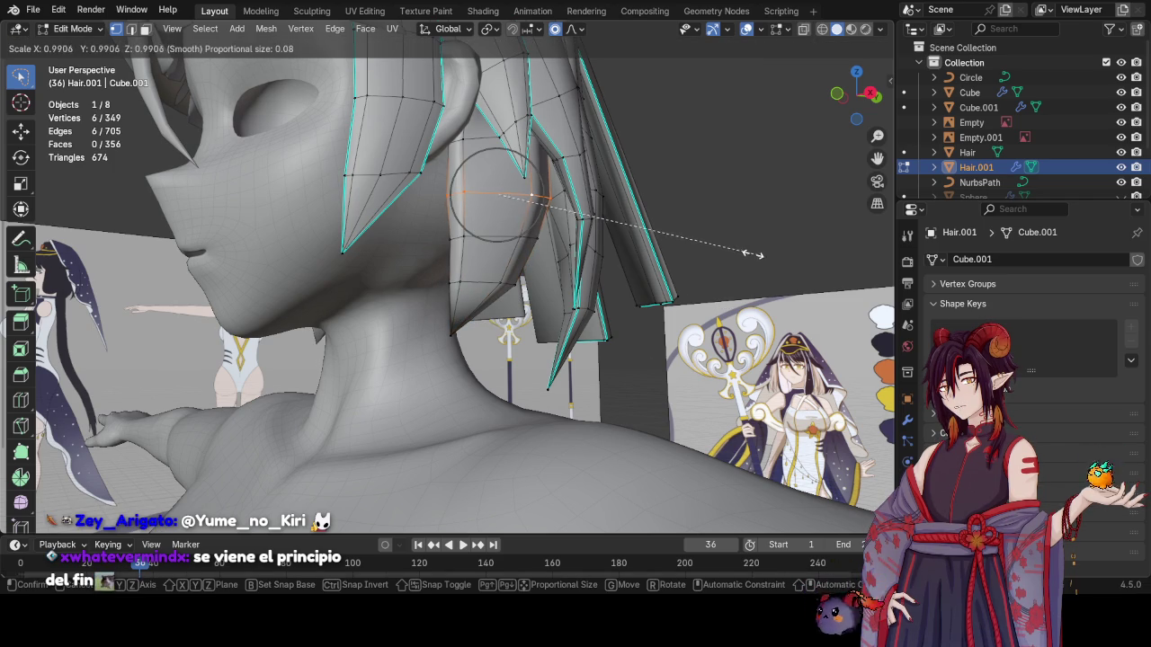
key(Escape)
key(g)
click(758, 248)
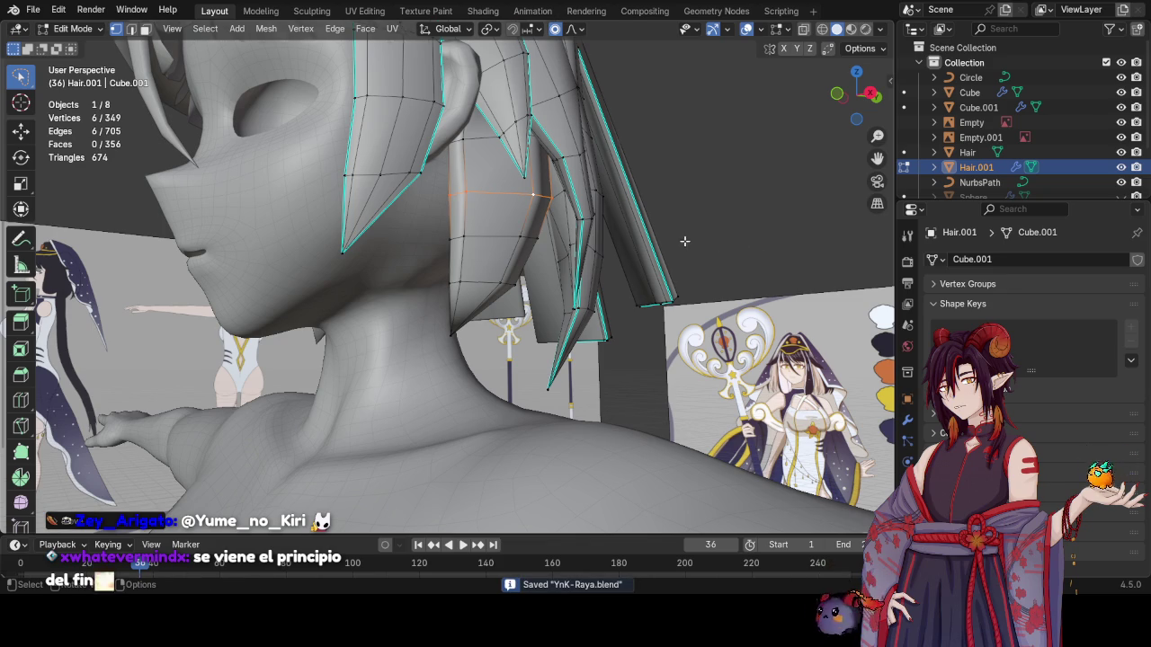
mouse_move(684, 241)
middle_down()
mouse_move(386, 241)
mouse_move(558, 253)
mouse_move(586, 240)
mouse_move(473, 260)
mouse_move(492, 279)
mouse_move(481, 246)
middle_up()
key(Tab)
key(Tab)
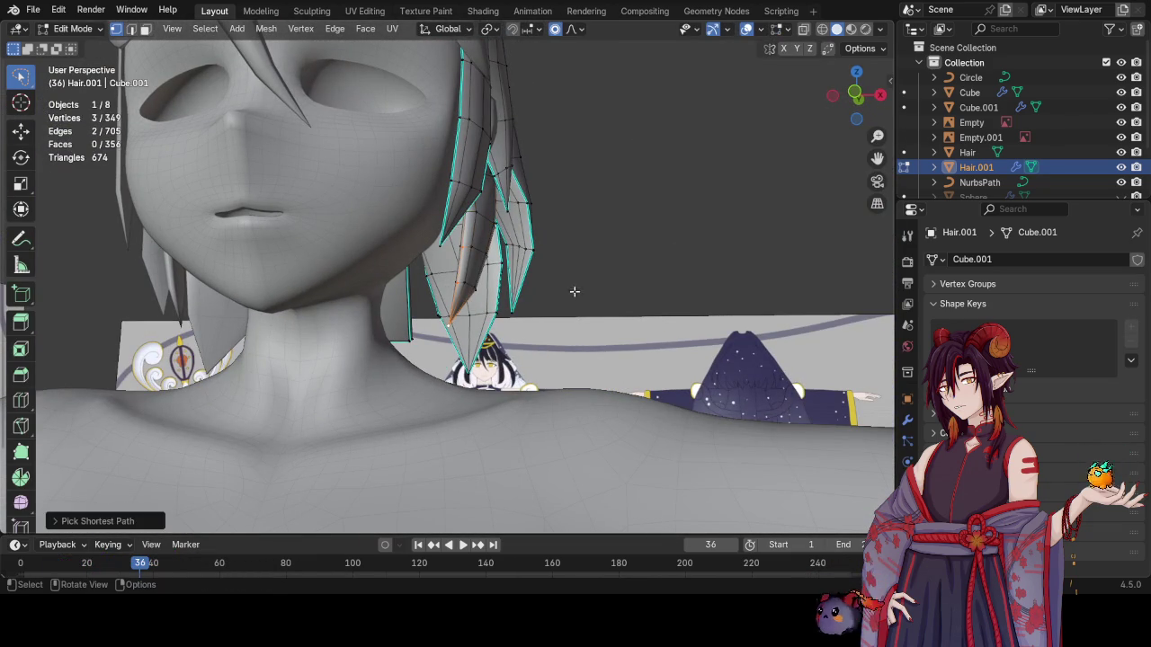
Move the strand's tip vertices further down over the neck with proportional falloff, checking from the side
key(g)
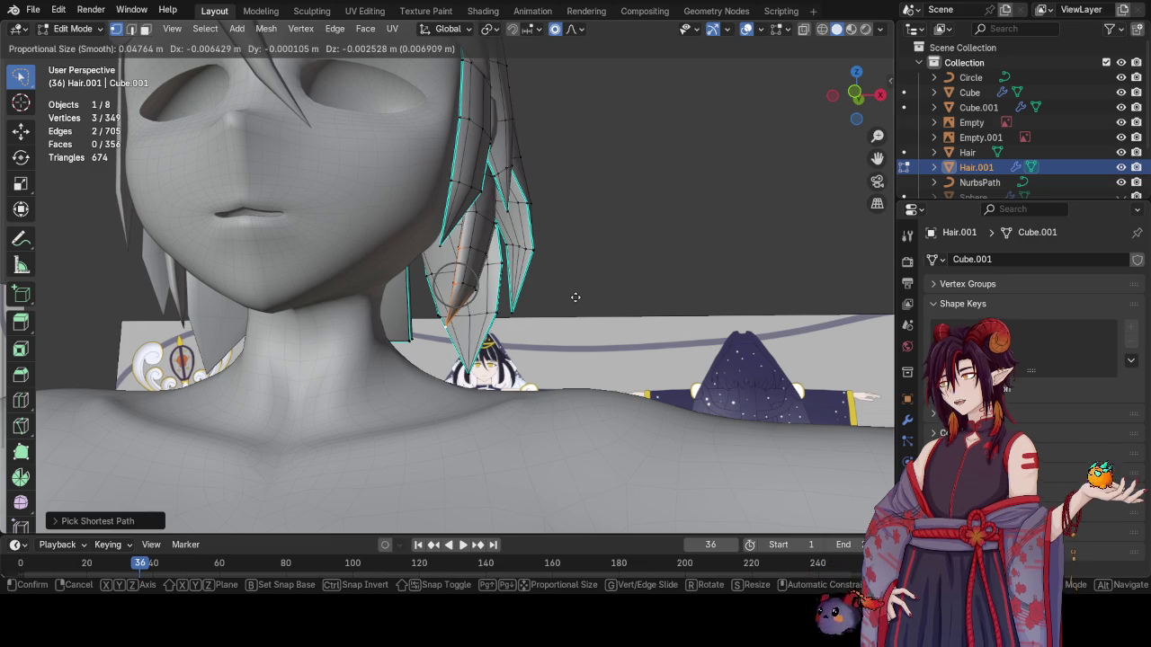
click(527, 261)
mouse_move(527, 261)
middle_down()
mouse_move(539, 281)
mouse_move(517, 276)
middle_up()
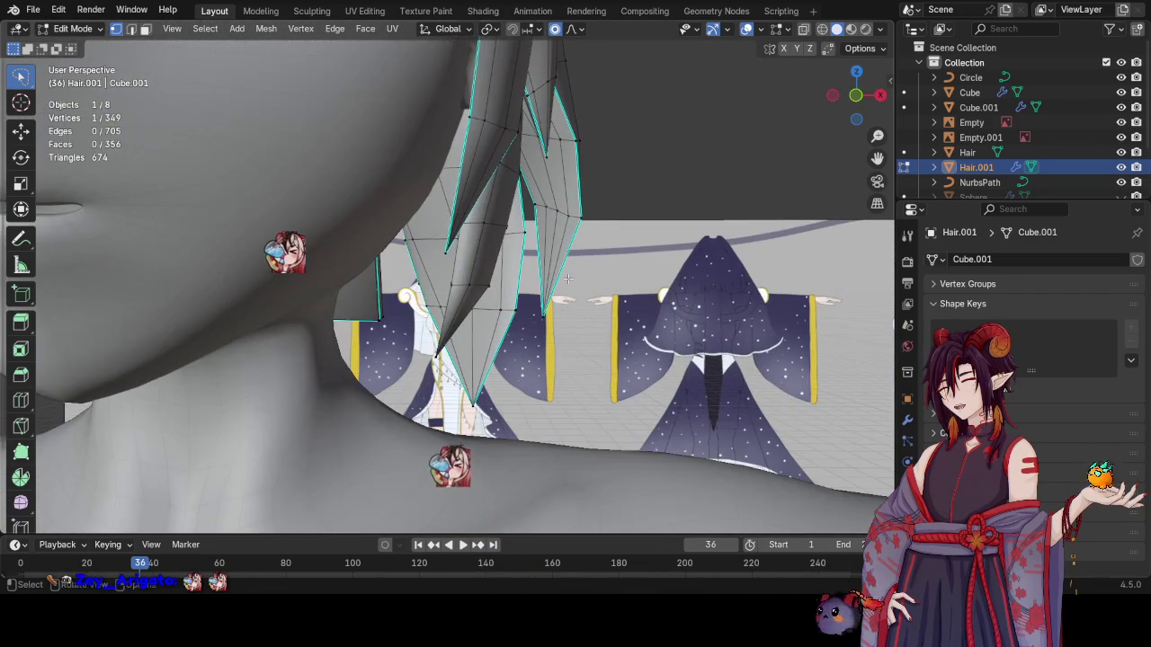
key(g)
click(517, 275)
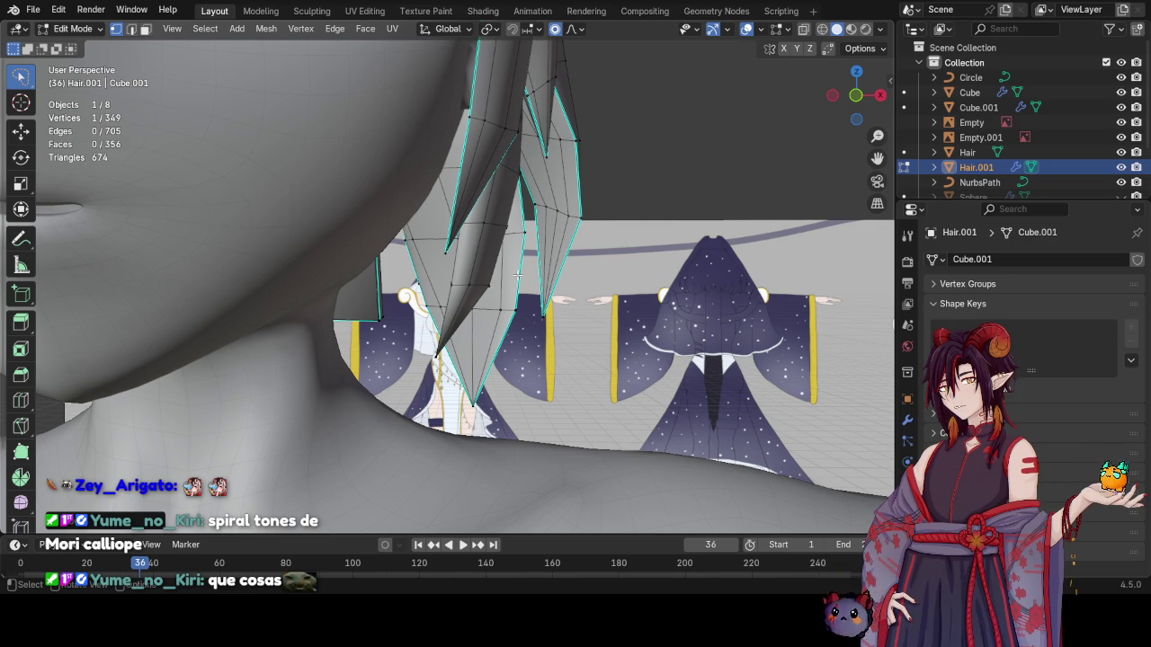
Nudge the selected hair-tip vertex slightly with proportional falloff
mouse_move(558, 277)
middle_down()
mouse_move(509, 245)
mouse_move(586, 282)
middle_up()
key(g)
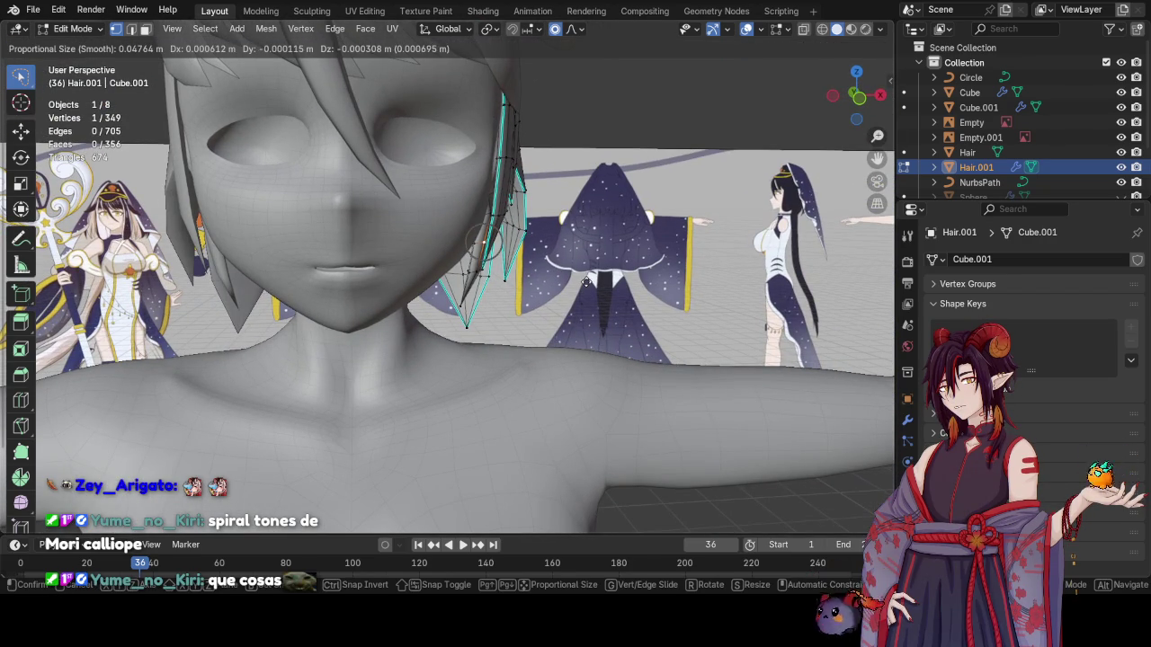
click(608, 287)
middle_drag(607, 288, 468, 310)
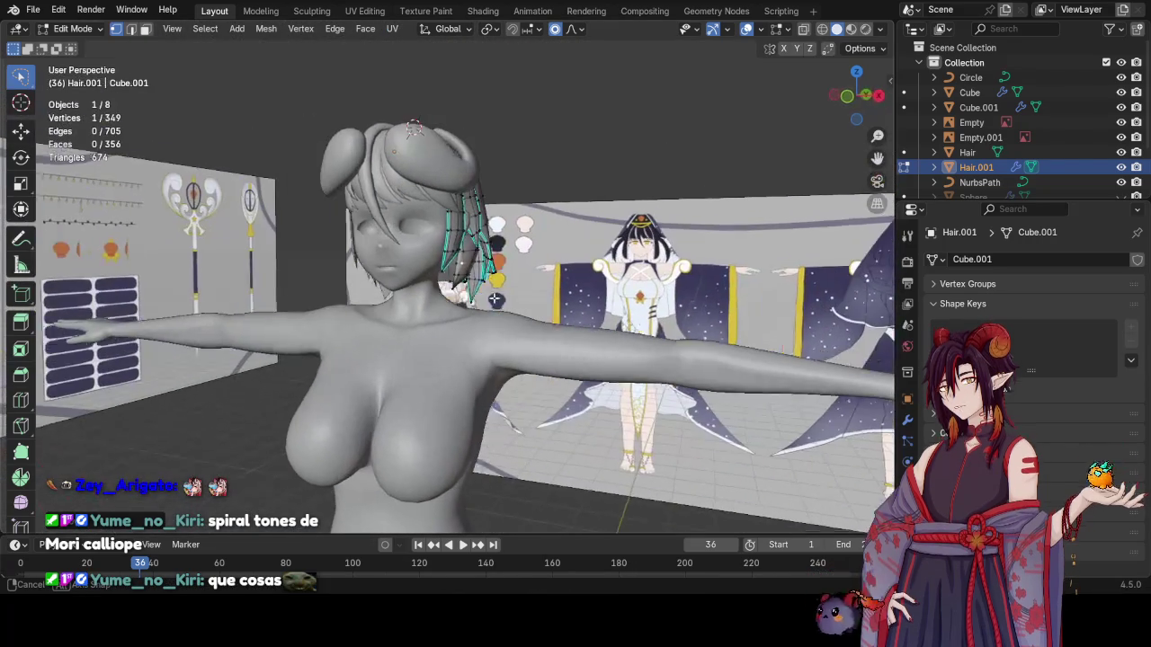
Return to Object Mode, save YnK-Raya.blend, and orbit to view the head from behind
key(Tab)
mouse_move(468, 311)
middle_down()
mouse_move(508, 288)
mouse_move(491, 298)
mouse_move(615, 311)
mouse_move(511, 305)
middle_up()
key(ctrl+s)
key(ctrl+s)
scroll(511, 306, up, 5)
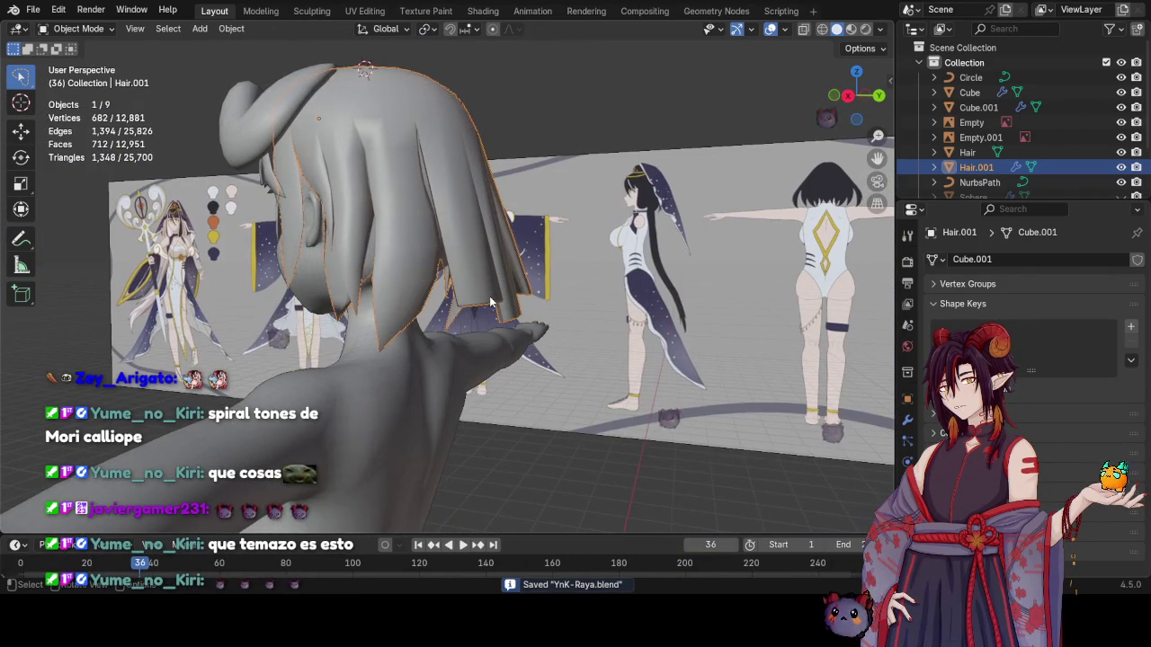
middle_drag(513, 330, 500, 269)
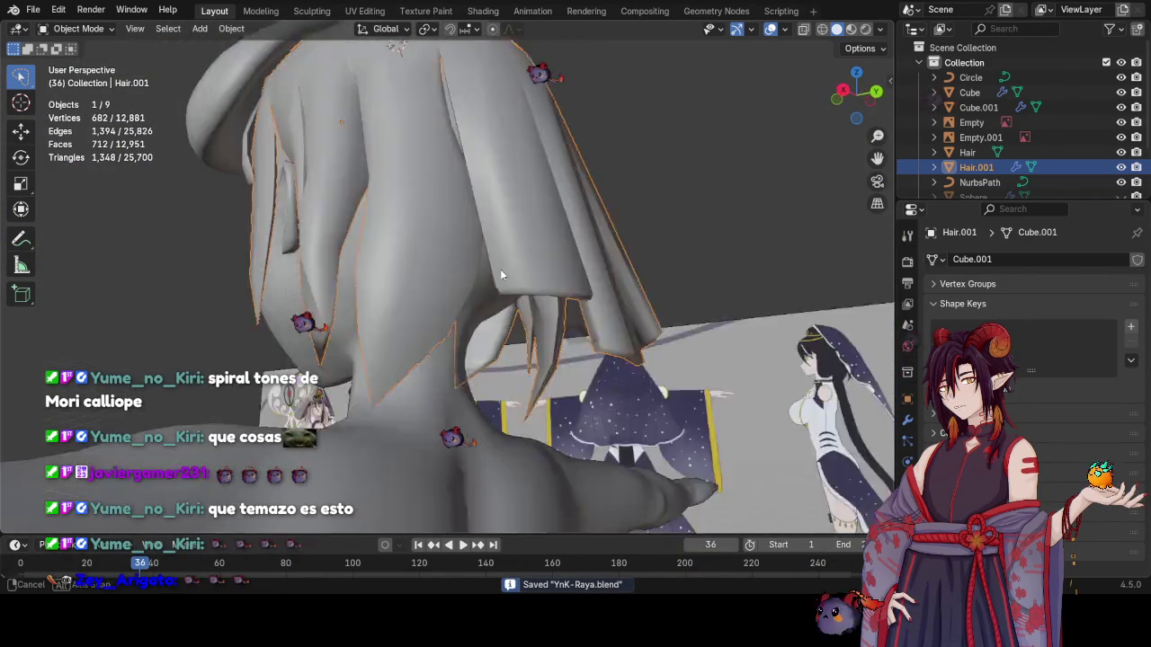
scroll(500, 268, down, 5)
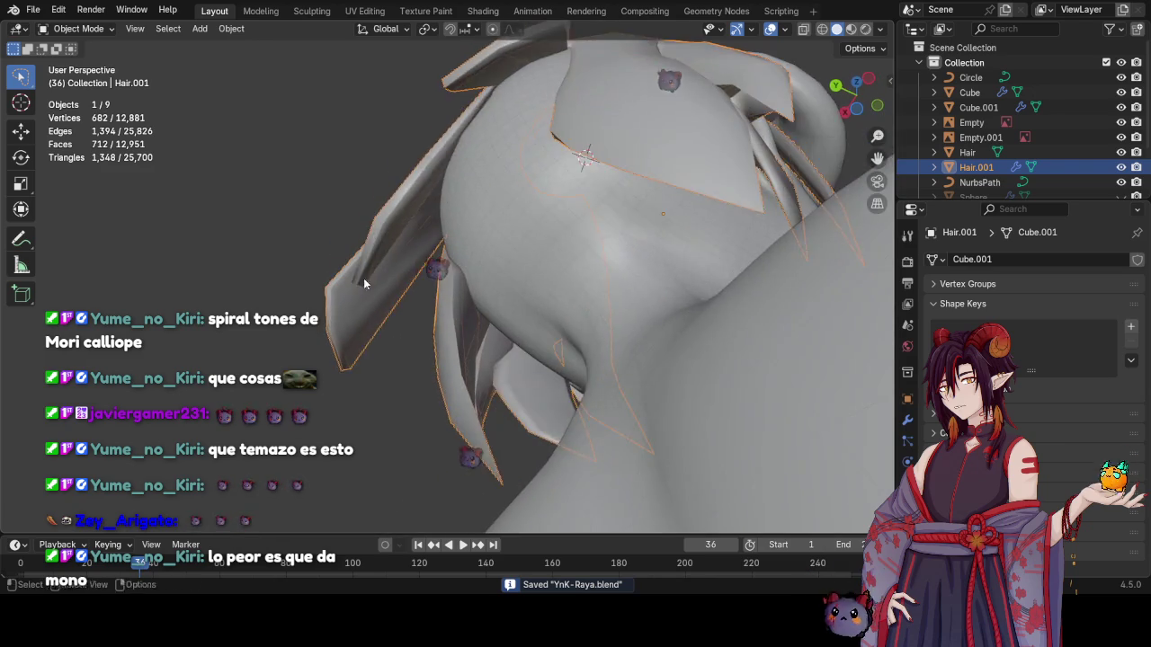